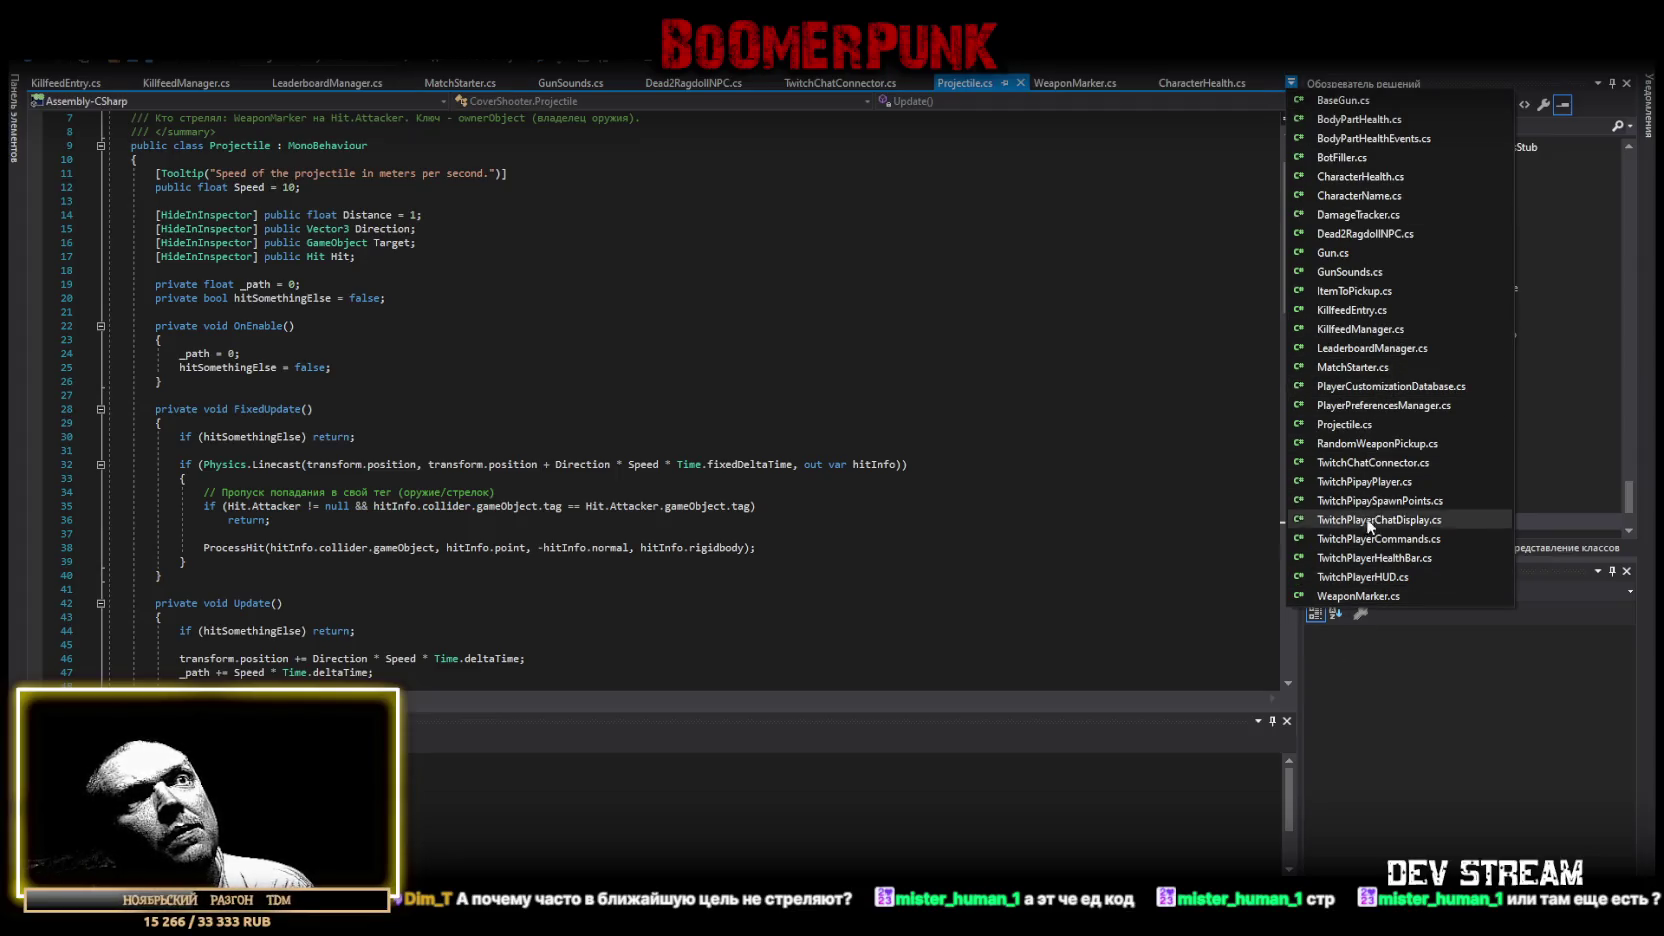
Switch the editor to WeaponMarker.cs and scroll around its header code.
click(1359, 595)
scroll(498, 517, down, 6)
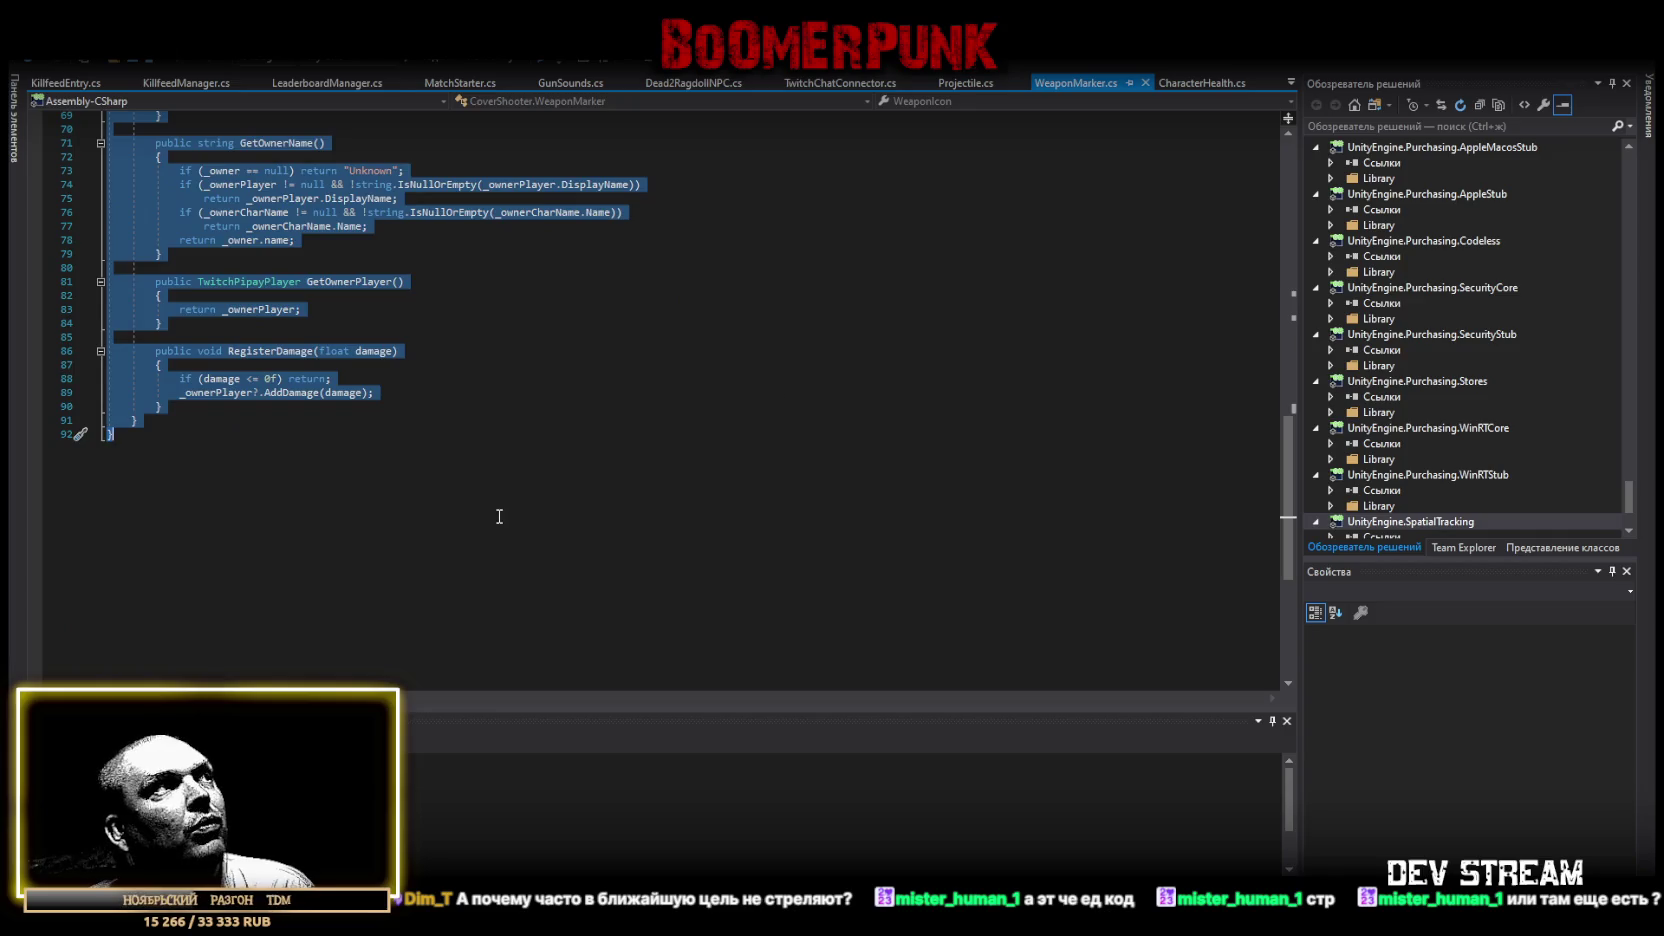
click(500, 512)
scroll(620, 468, up, 20)
scroll(676, 355, up, 2)
scroll(680, 356, down, 4)
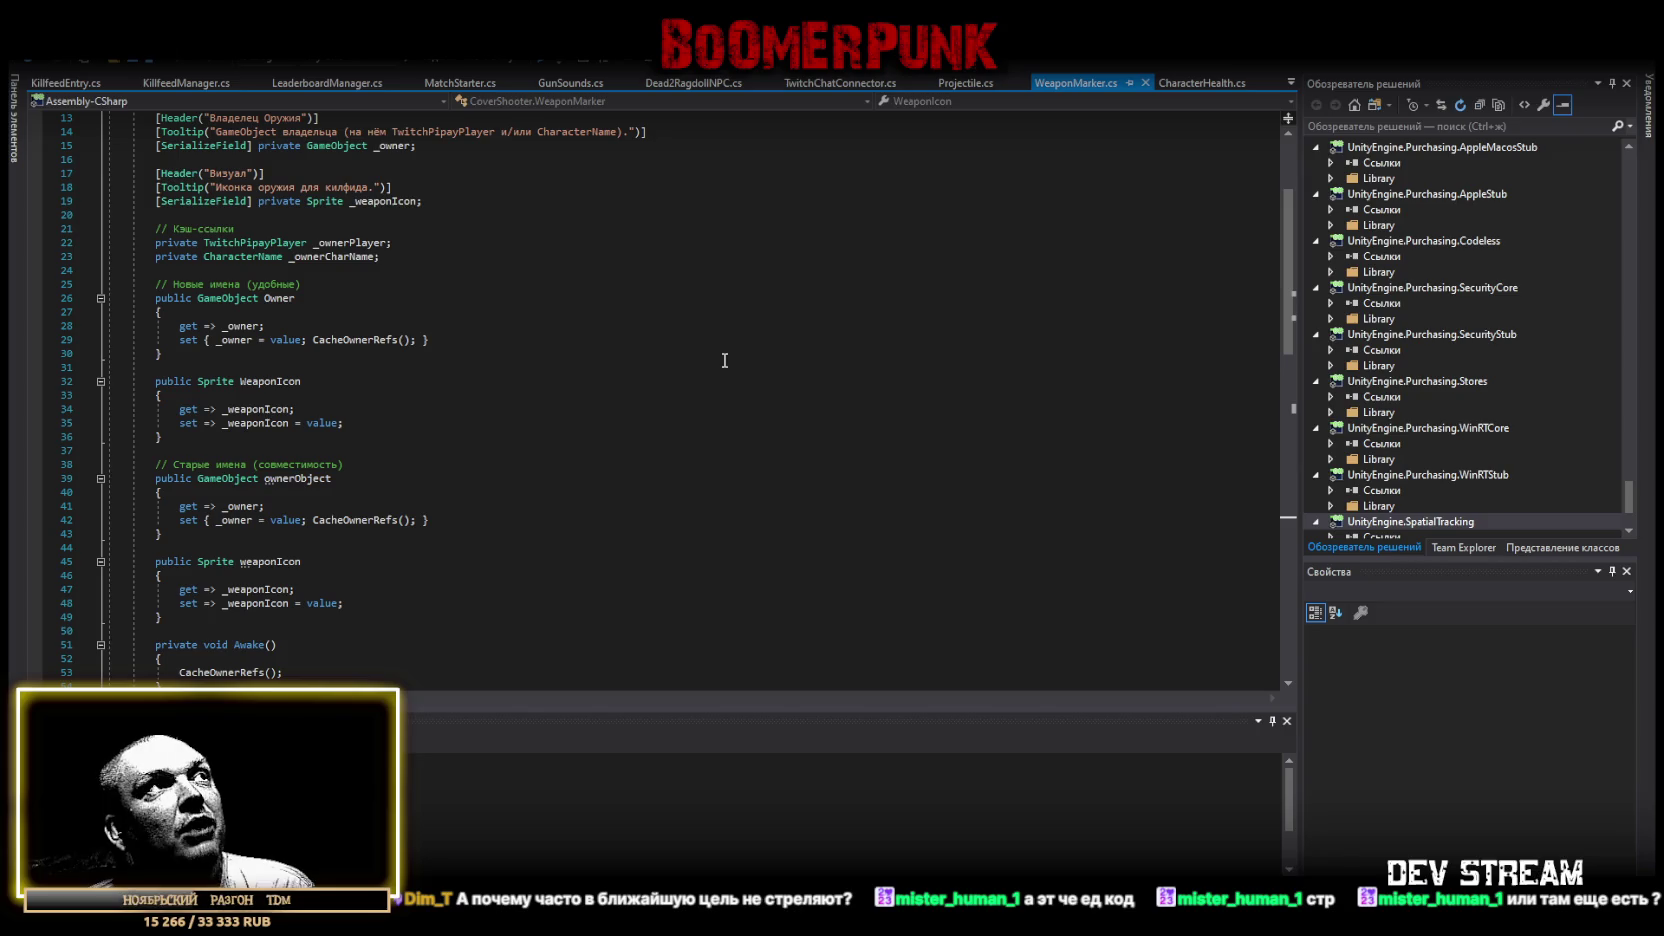
Inspect the _ownerCharName field, then scroll down to the CacheOwnerRefs method.
double_click(290, 258)
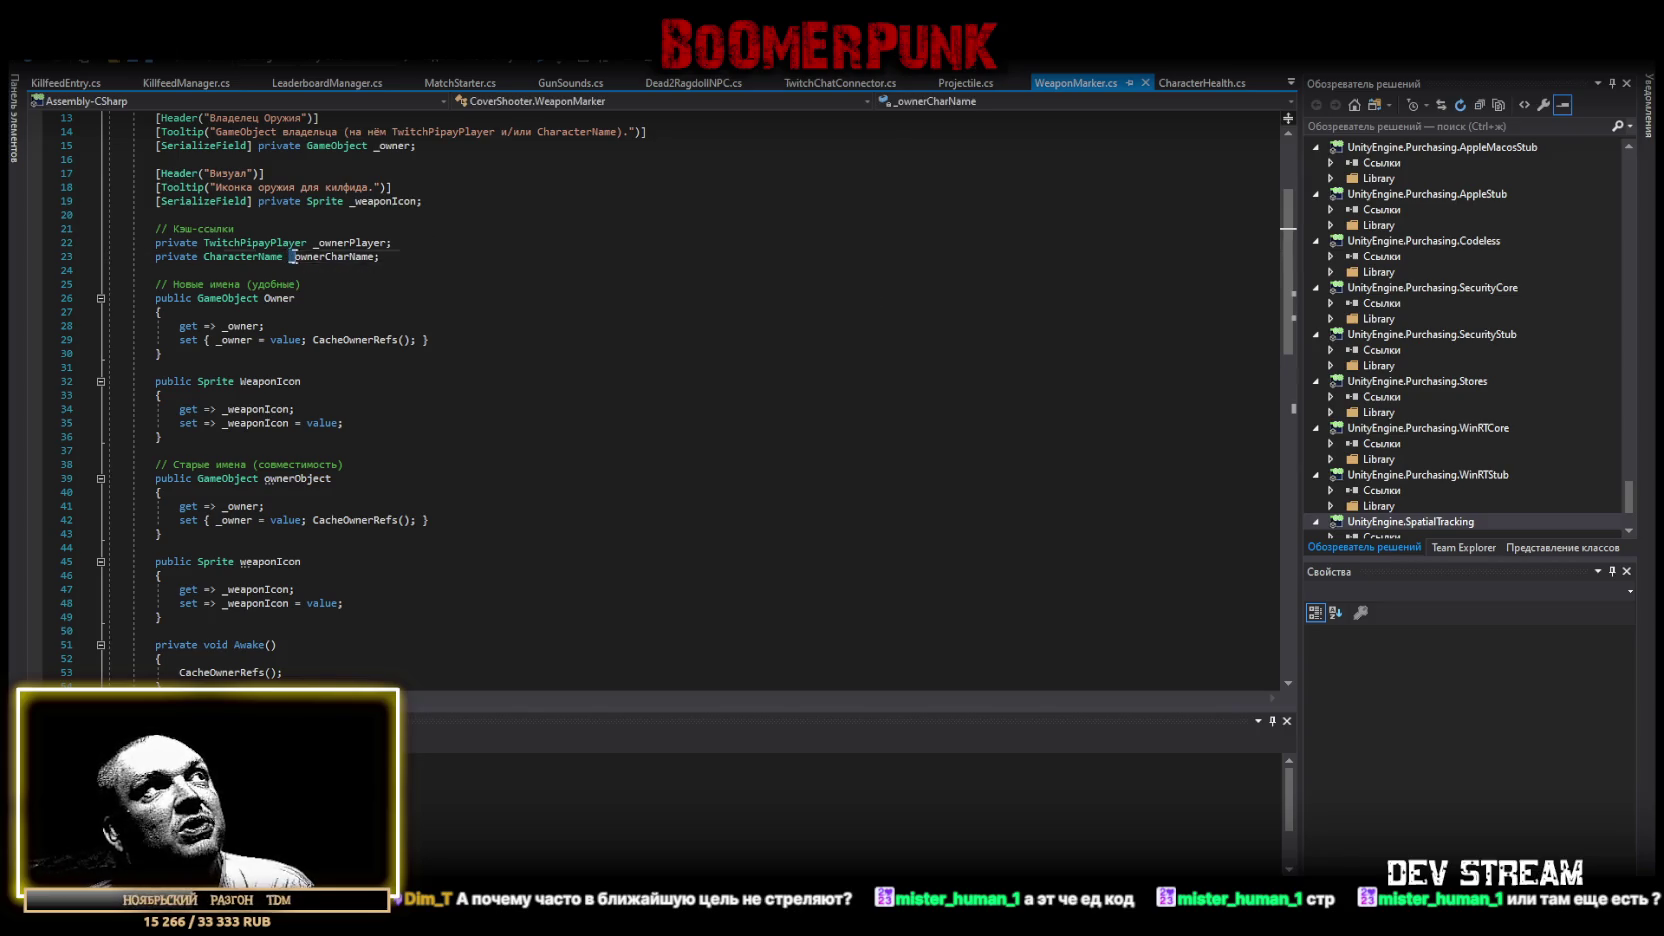
click(322, 258)
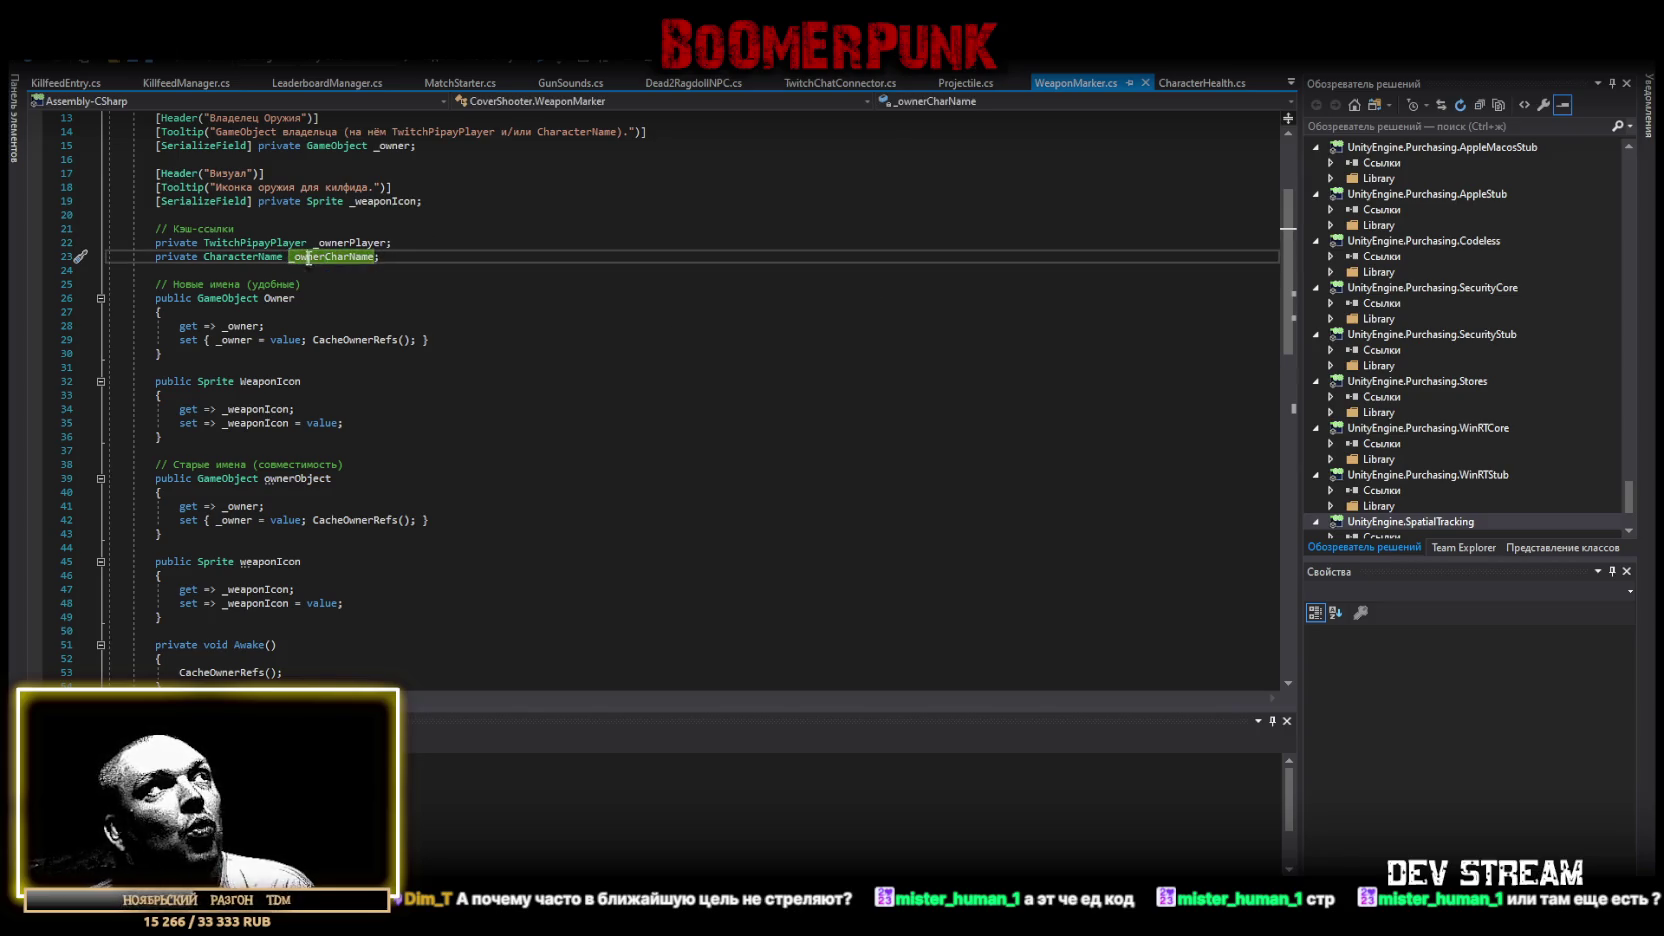
click(421, 258)
scroll(429, 282, down, 1)
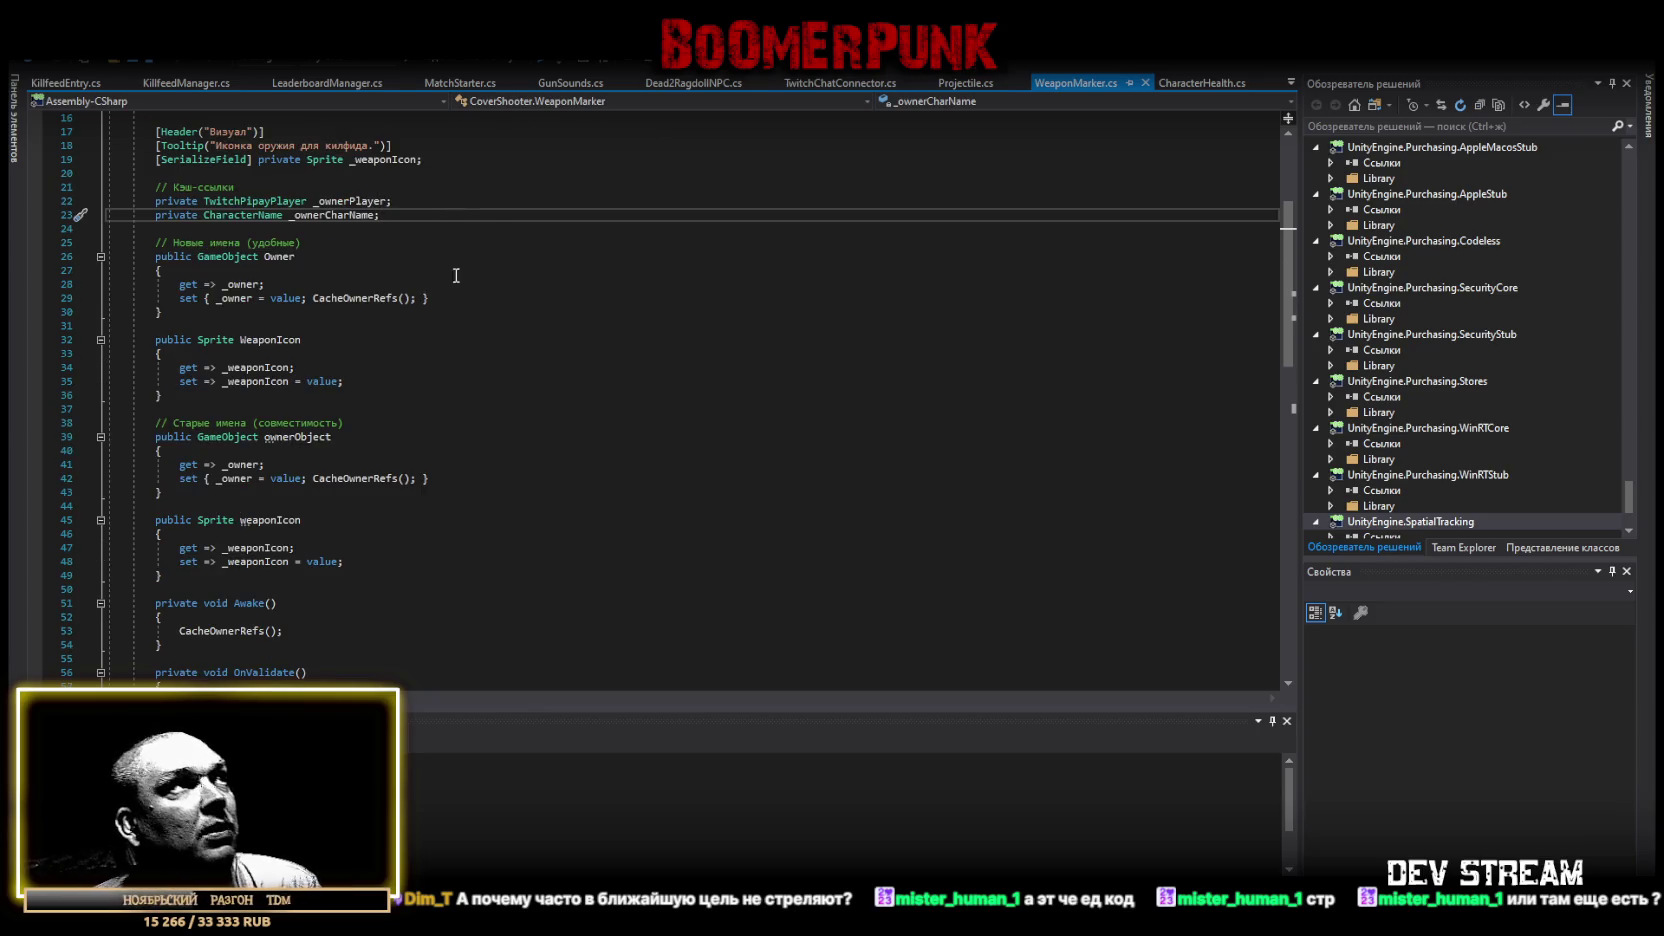
scroll(758, 285, down, 3)
scroll(660, 380, down, 2)
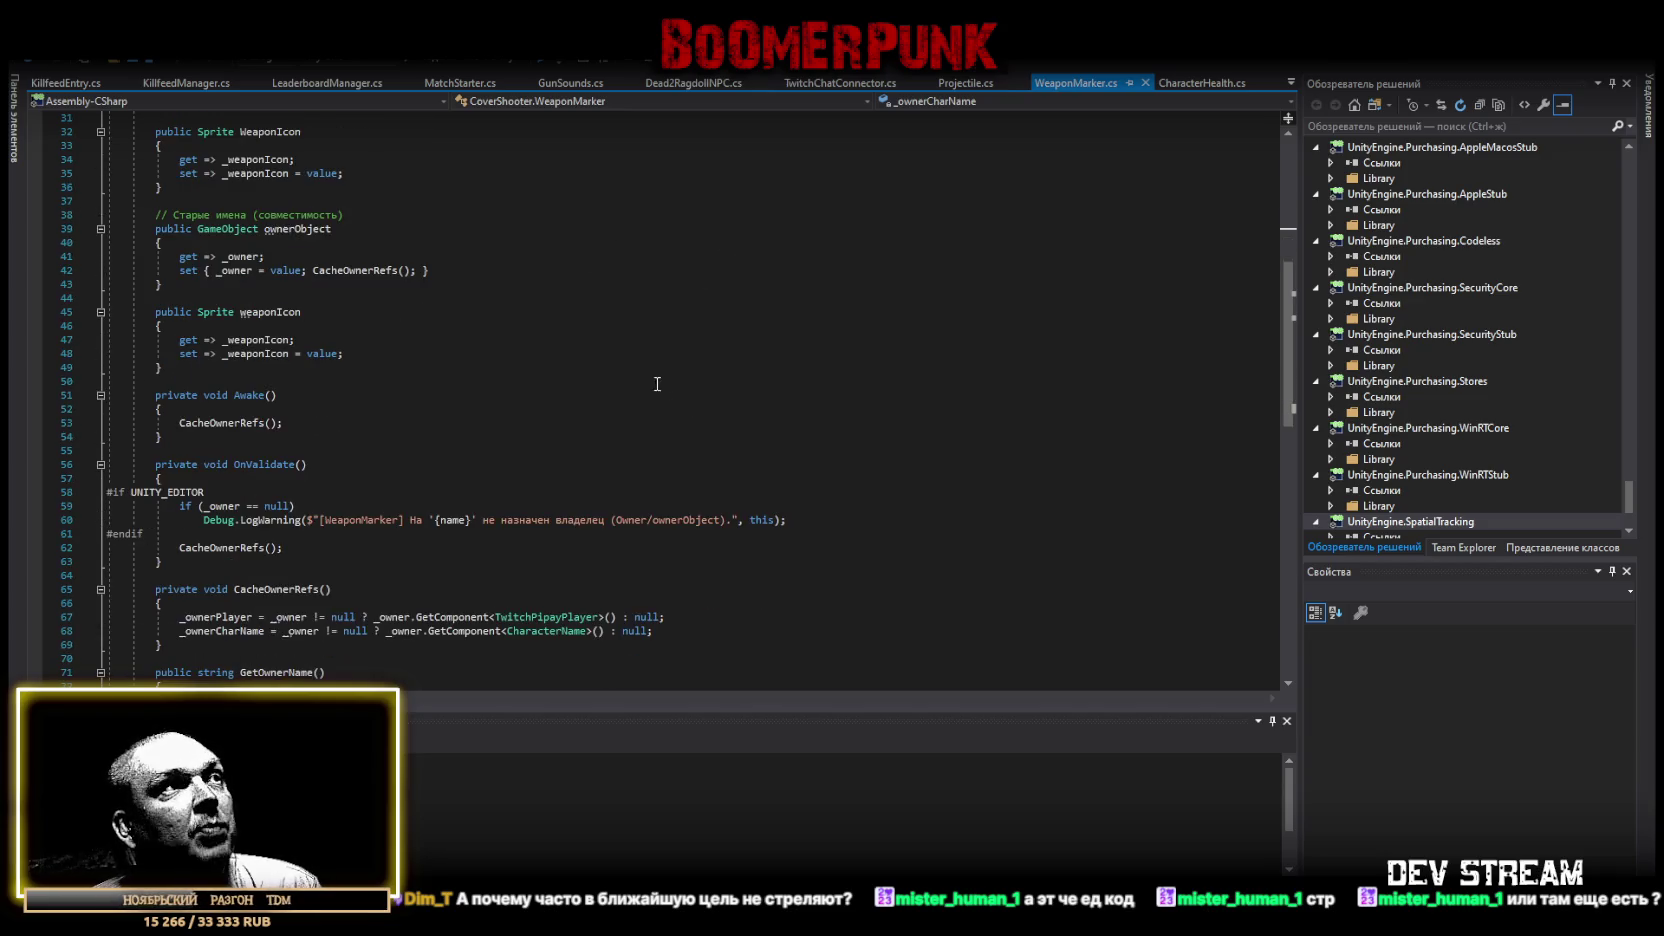
scroll(660, 368, down, 1)
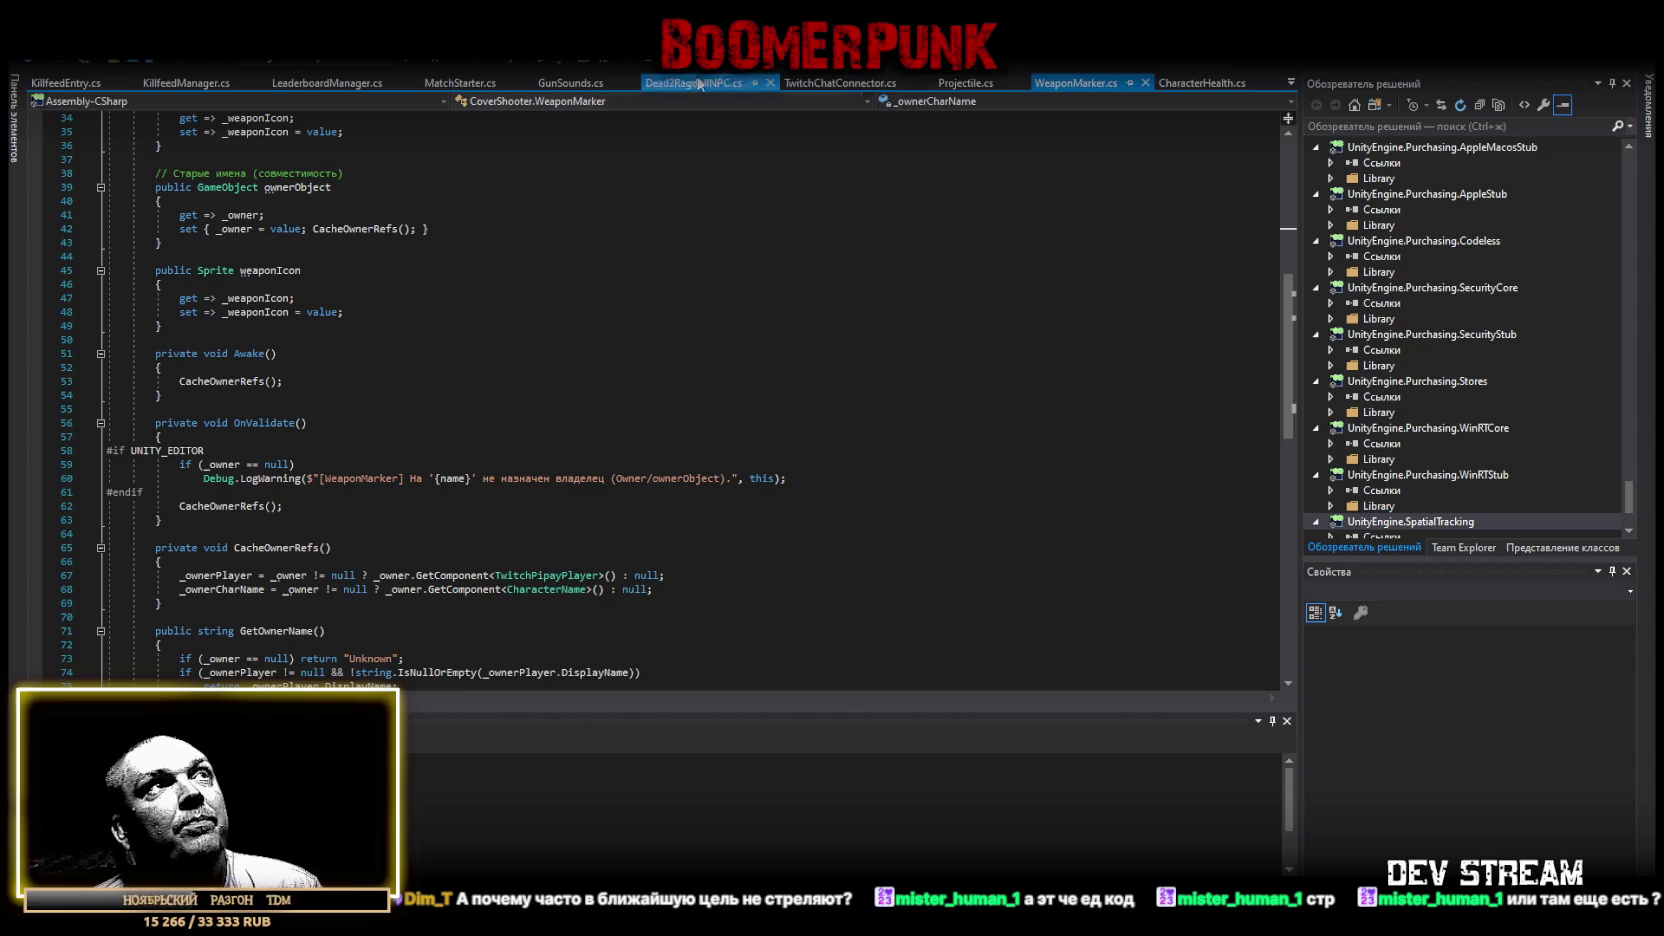
Briefly browse Projectile.cs, Dead2RagdollNPC.cs and CharacterHealth.cs.
click(965, 83)
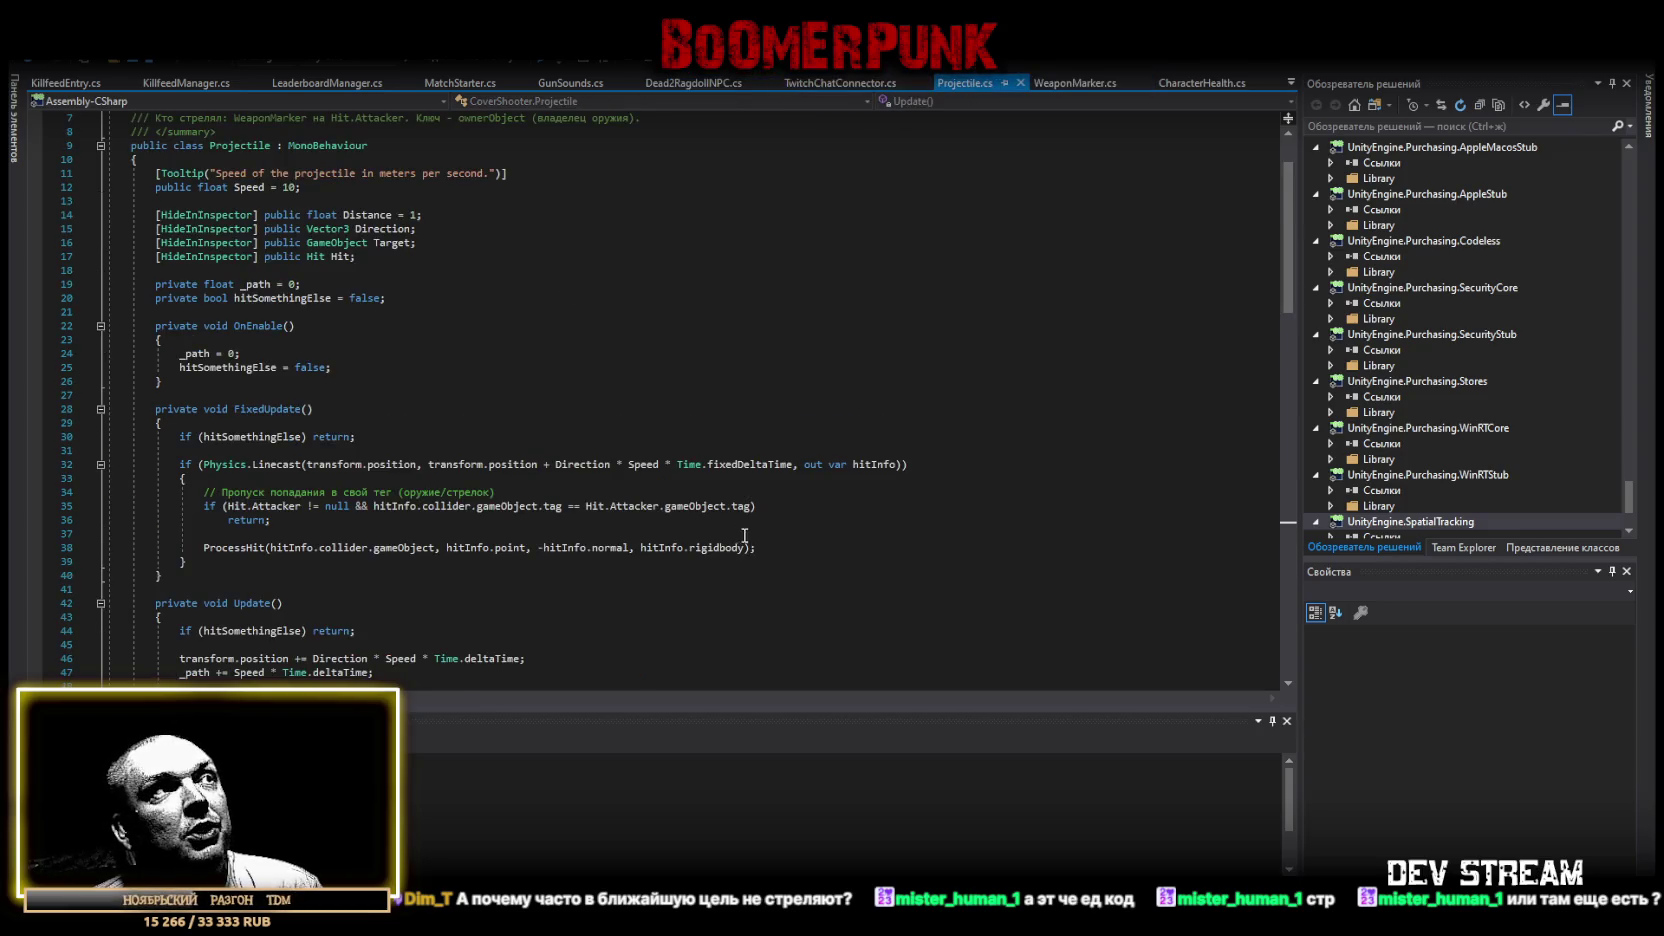
scroll(775, 545, down, 4)
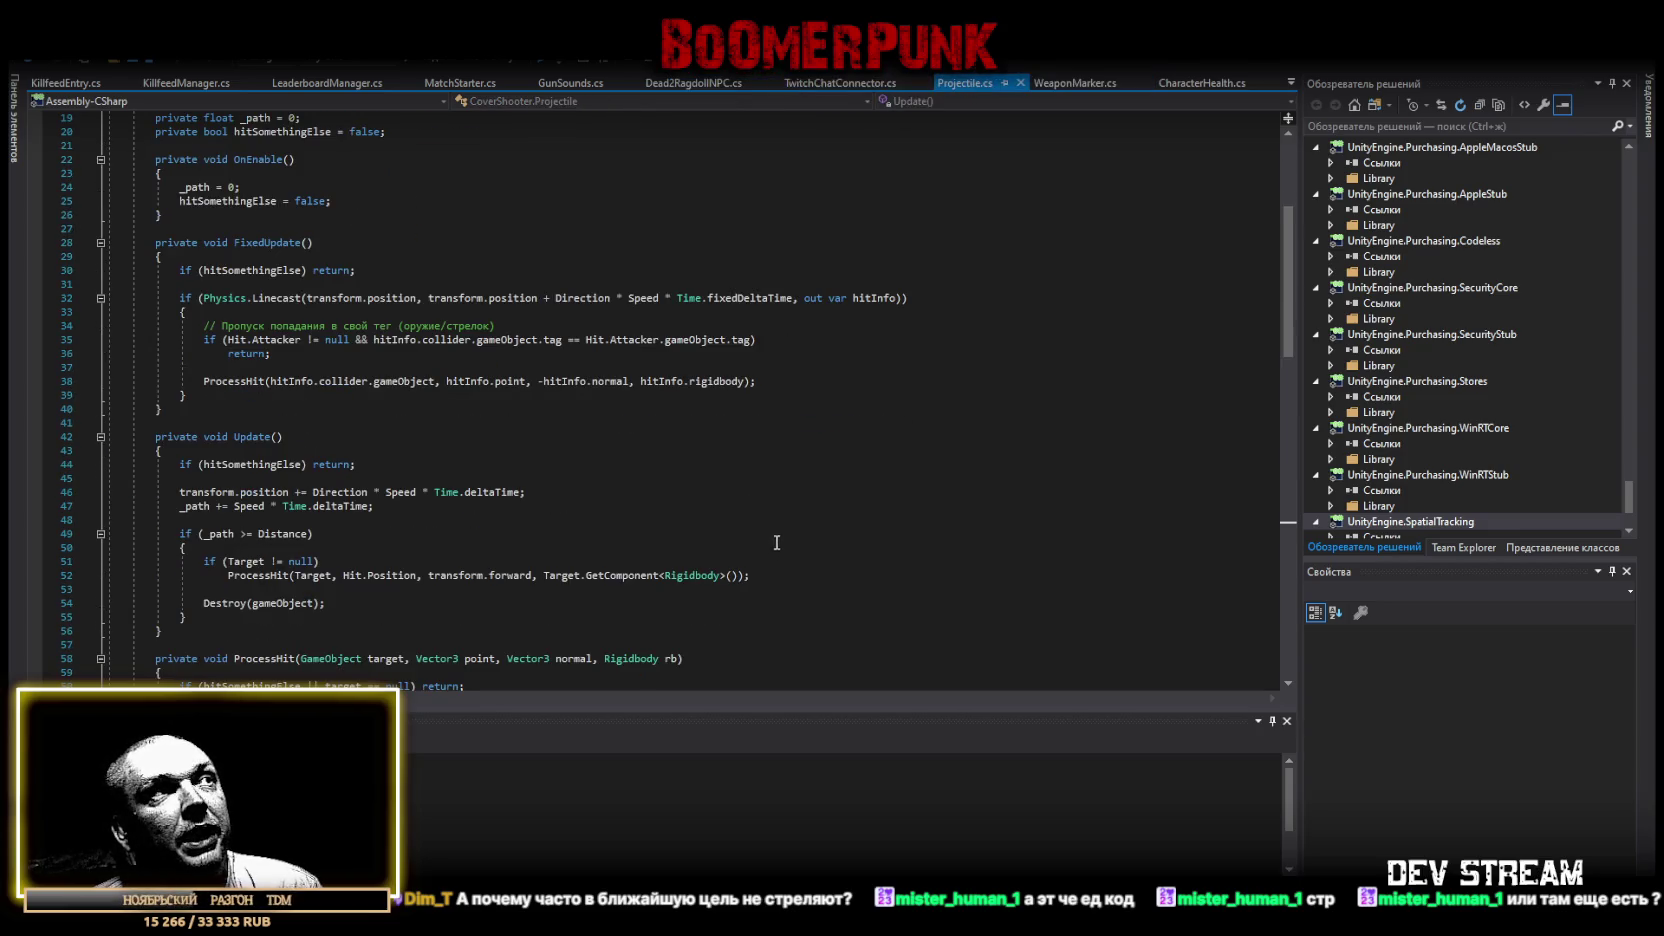
click(666, 83)
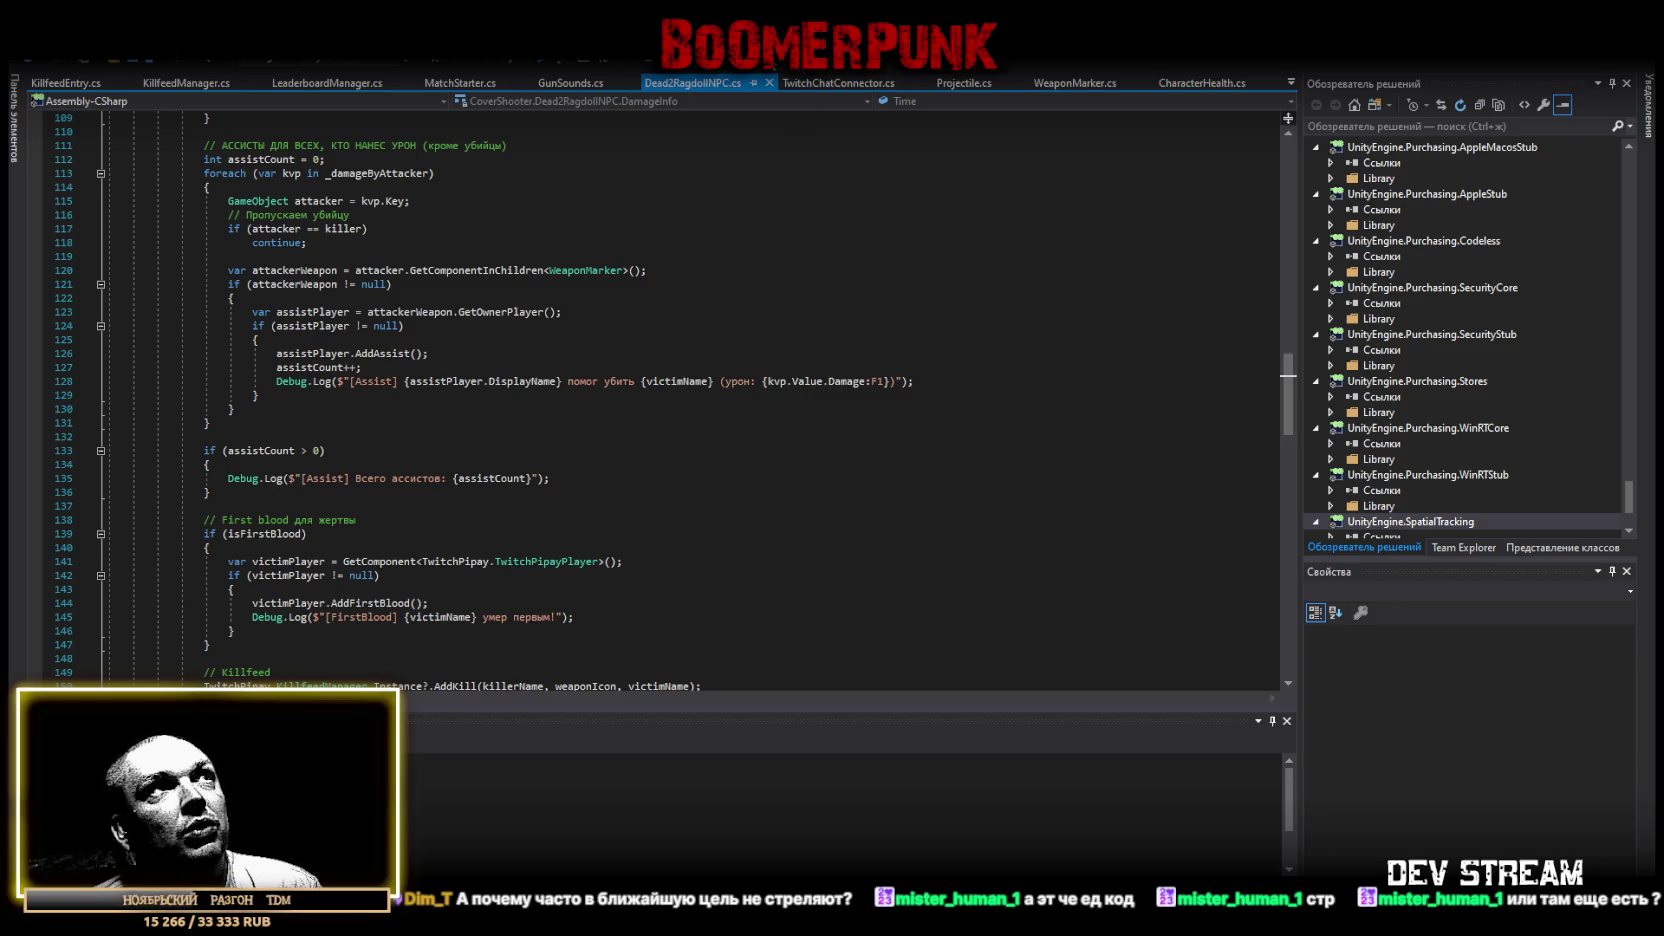
click(1183, 87)
scroll(664, 254, down, 8)
click(354, 672)
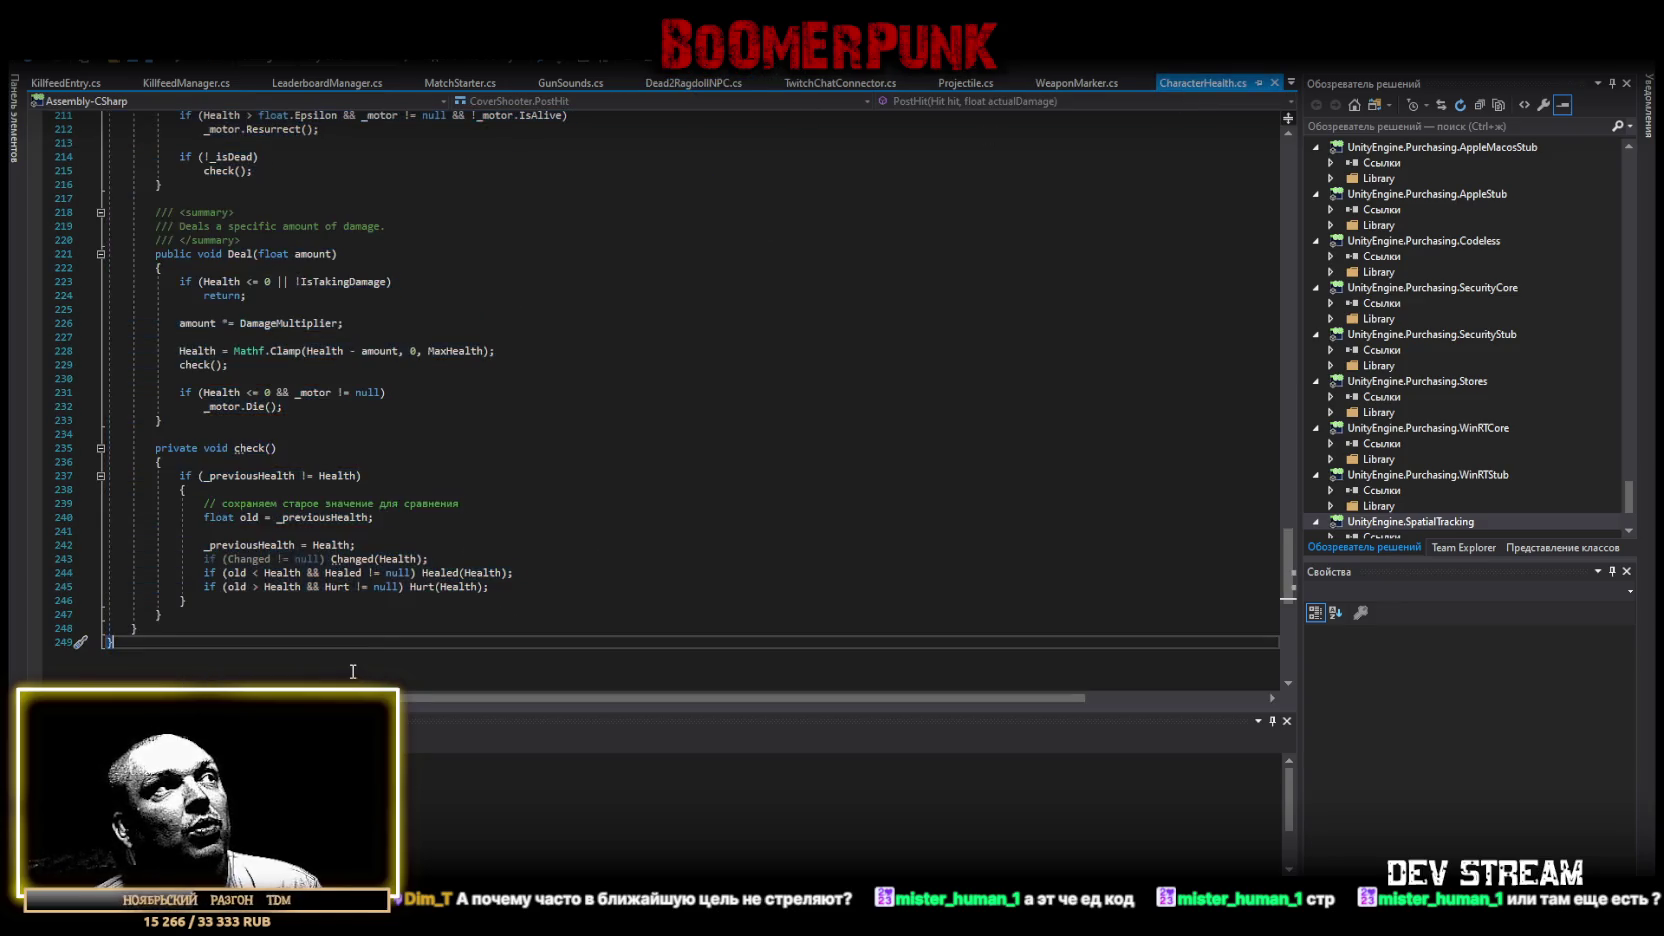
scroll(439, 585, up, 6)
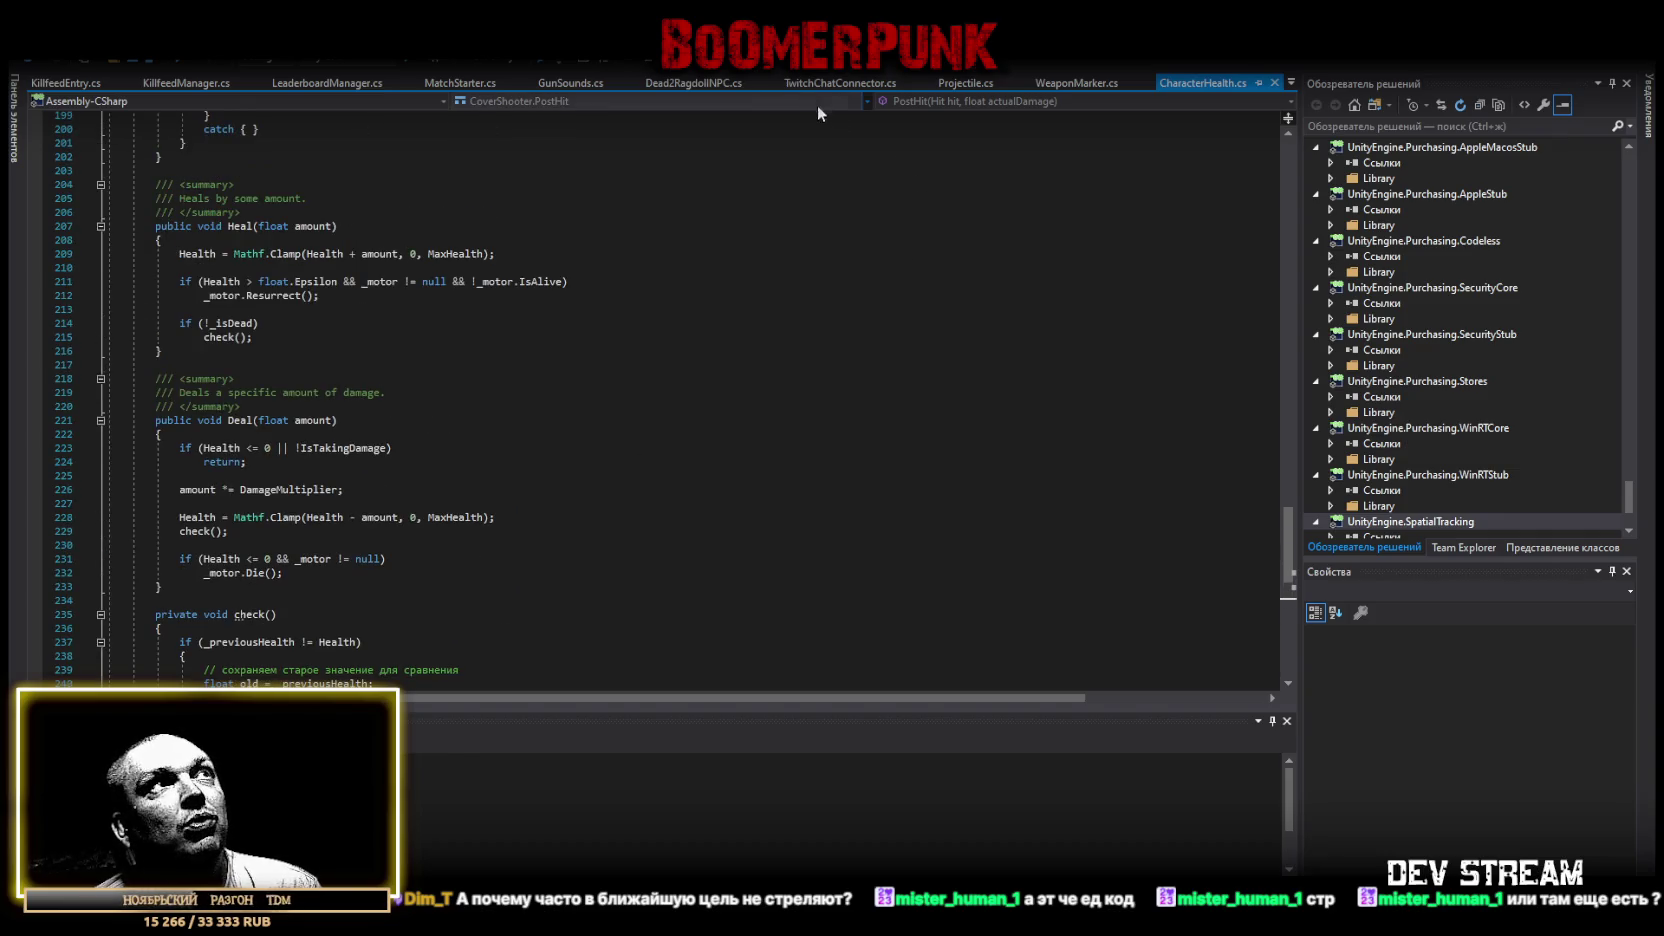
Return to Dead2RagdollNPC.cs and review its per-attacker damage tracking code.
click(681, 84)
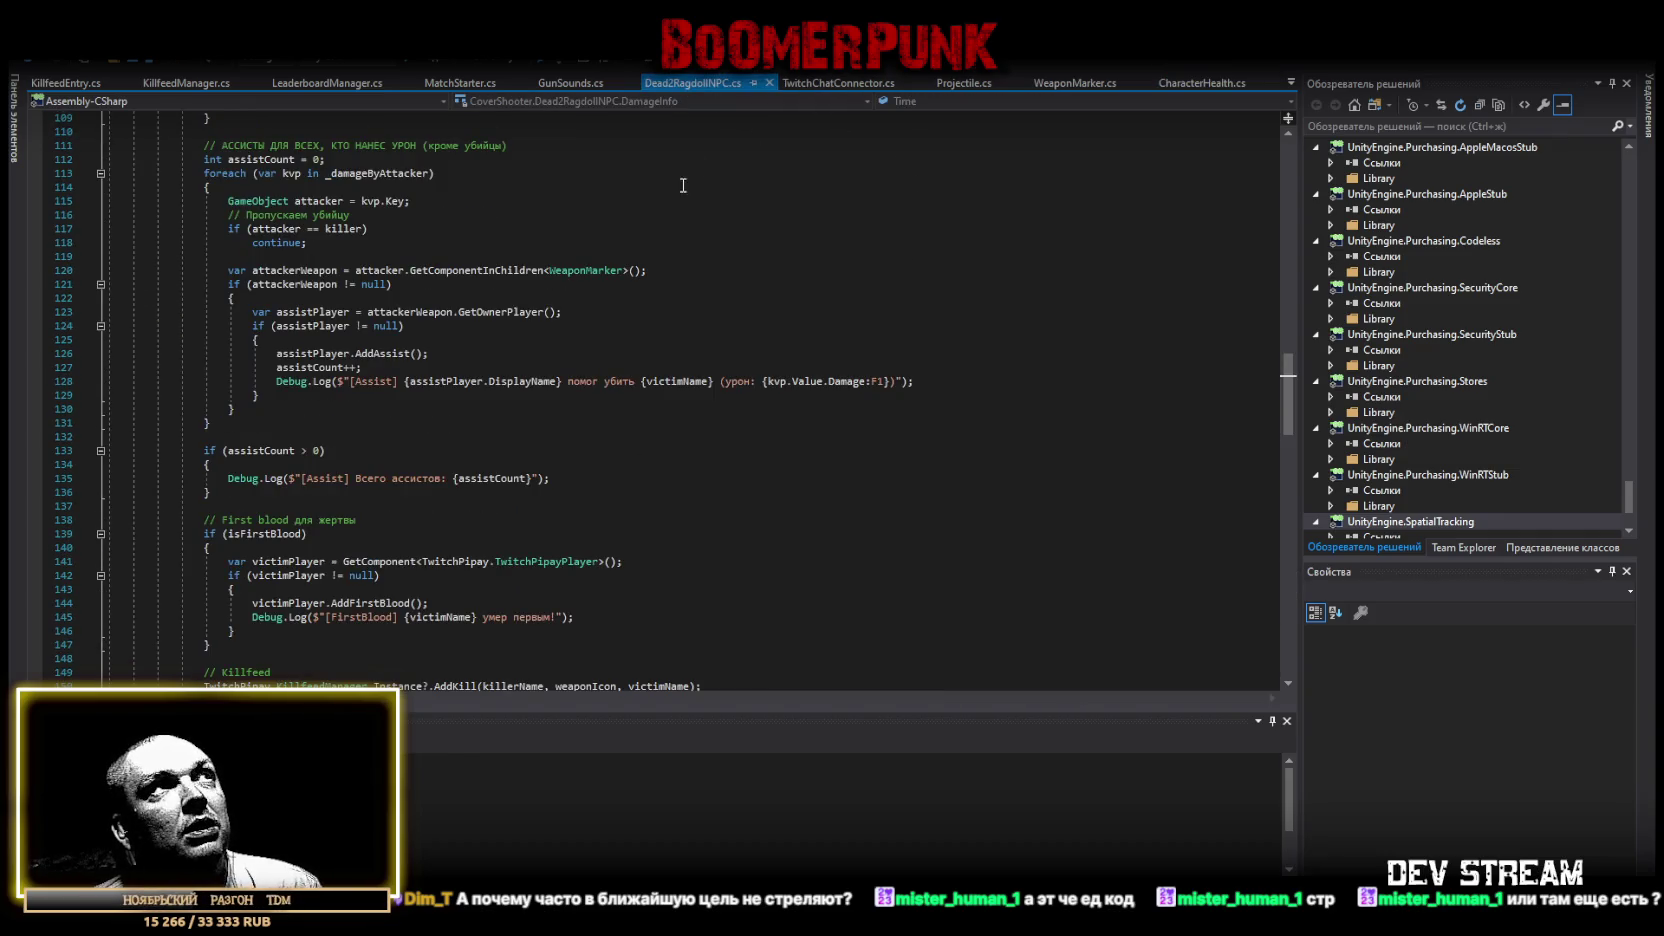
scroll(509, 250, down, 4)
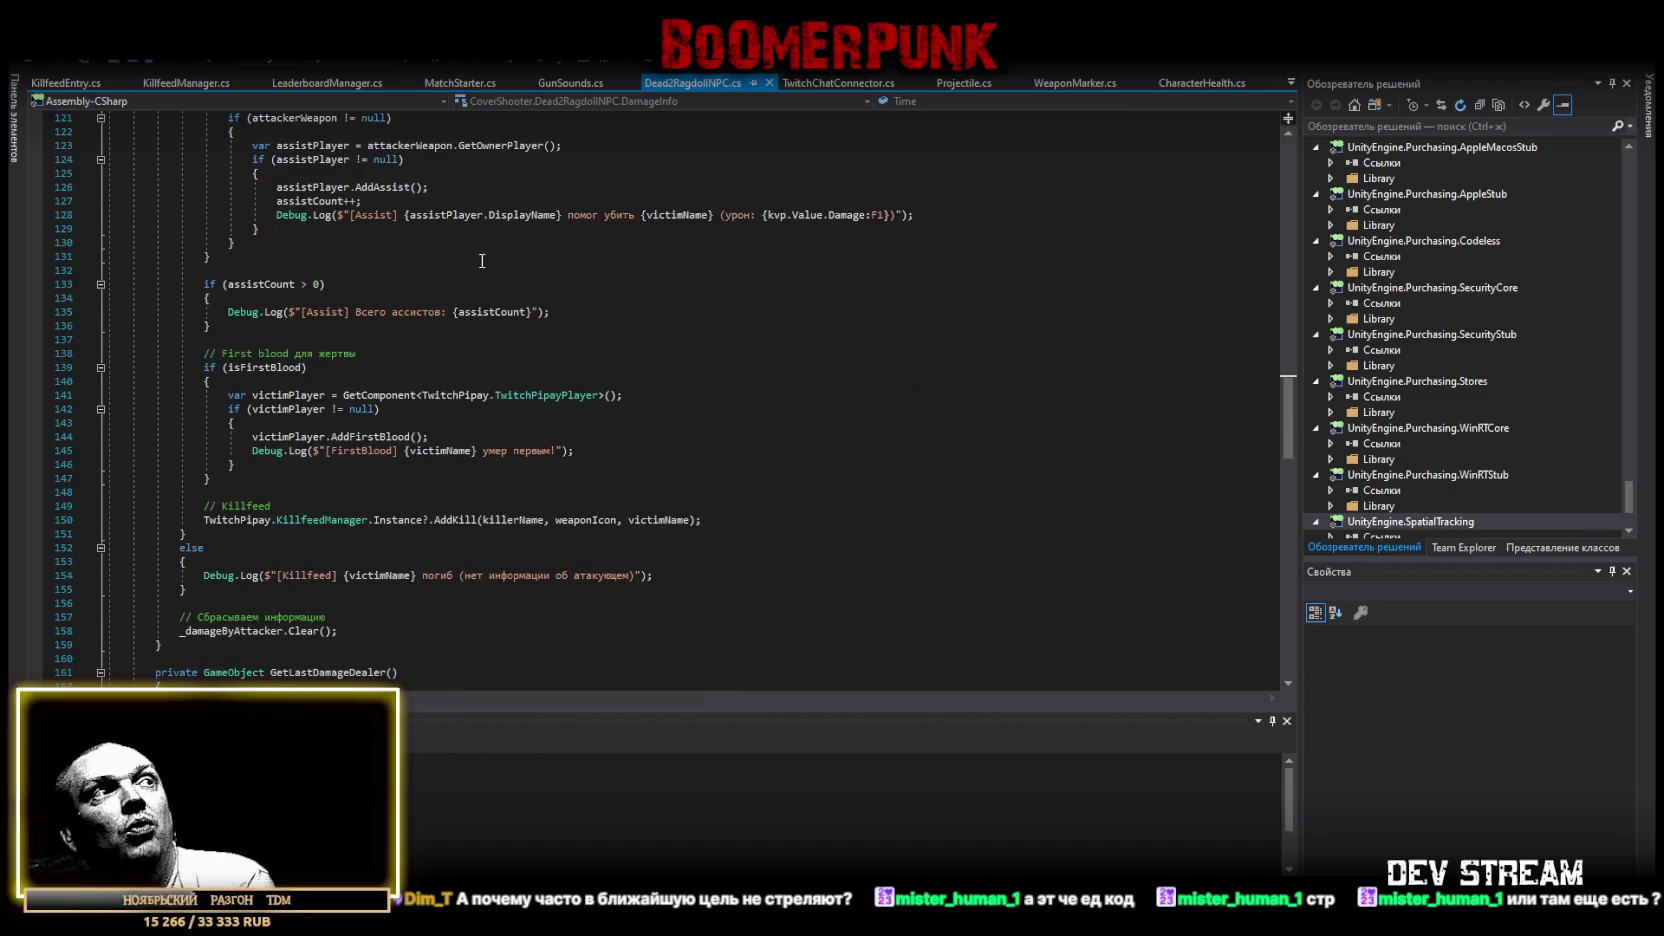
scroll(477, 243, down, 3)
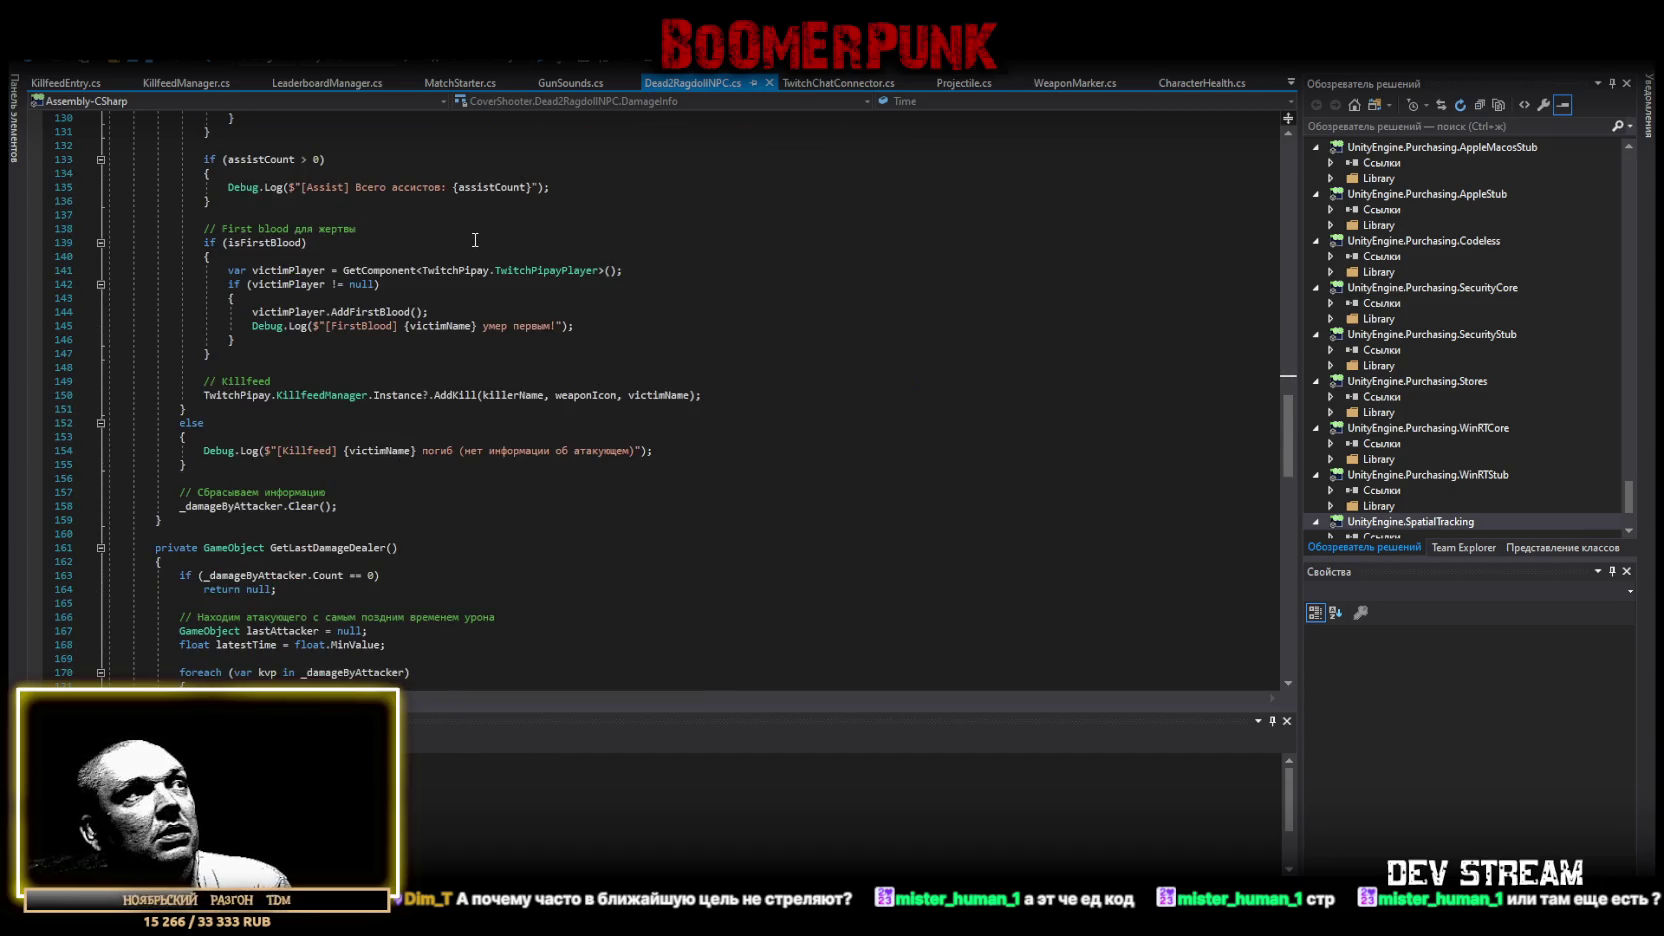
scroll(480, 250, down, 3)
scroll(484, 262, down, 1)
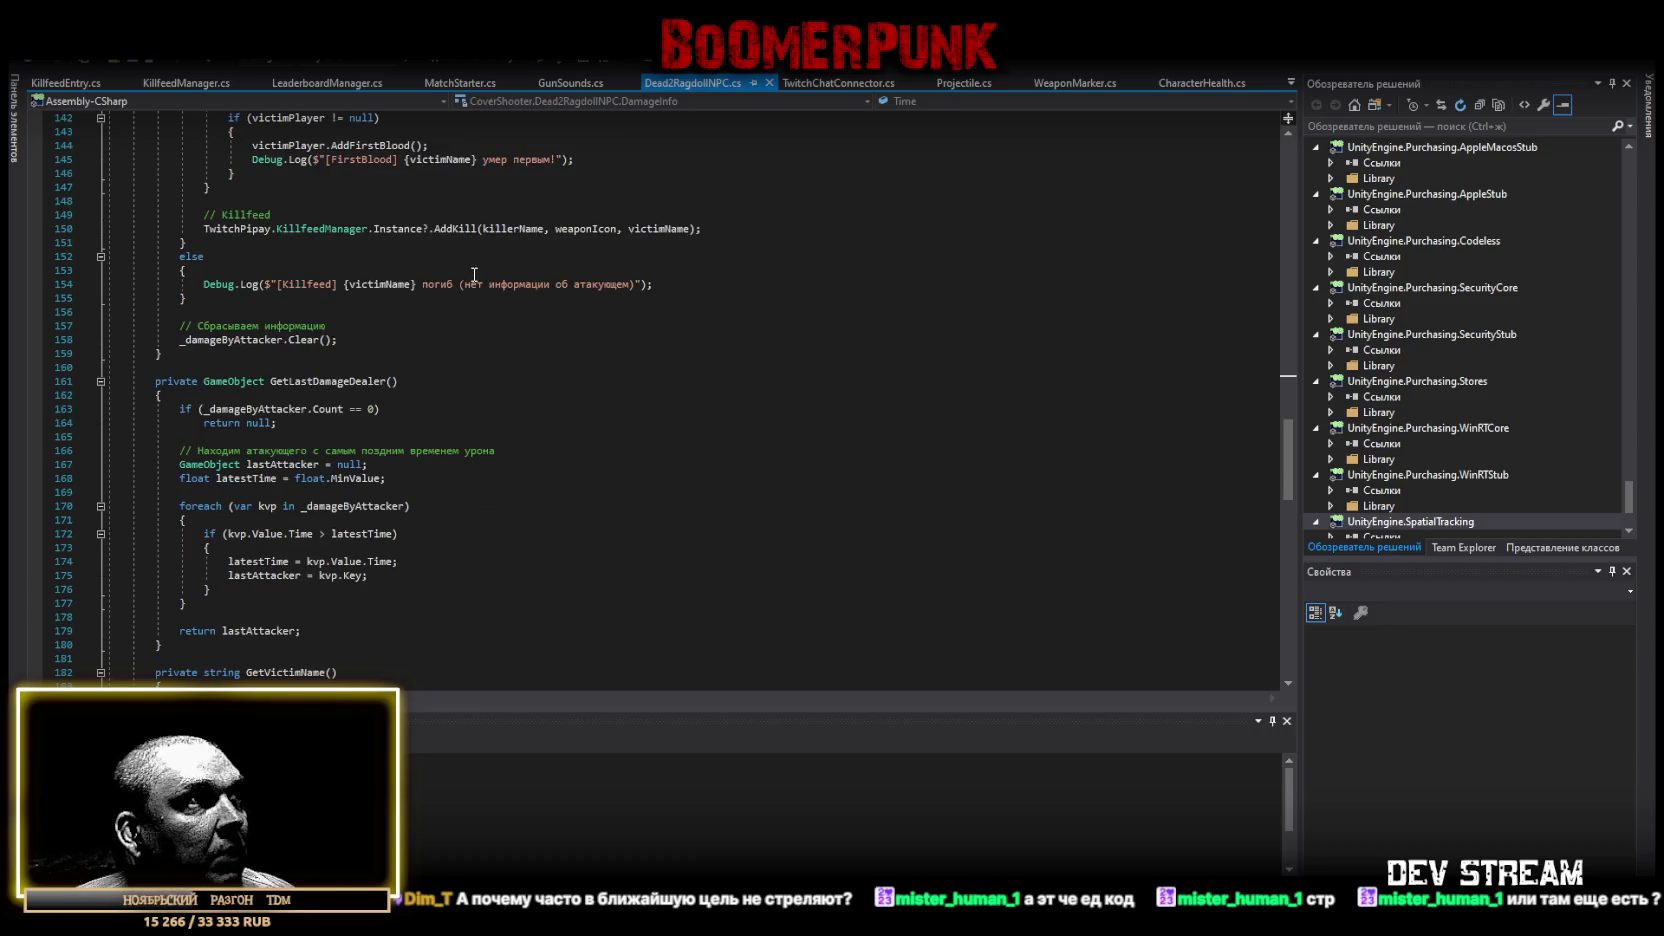
scroll(508, 295, up, 11)
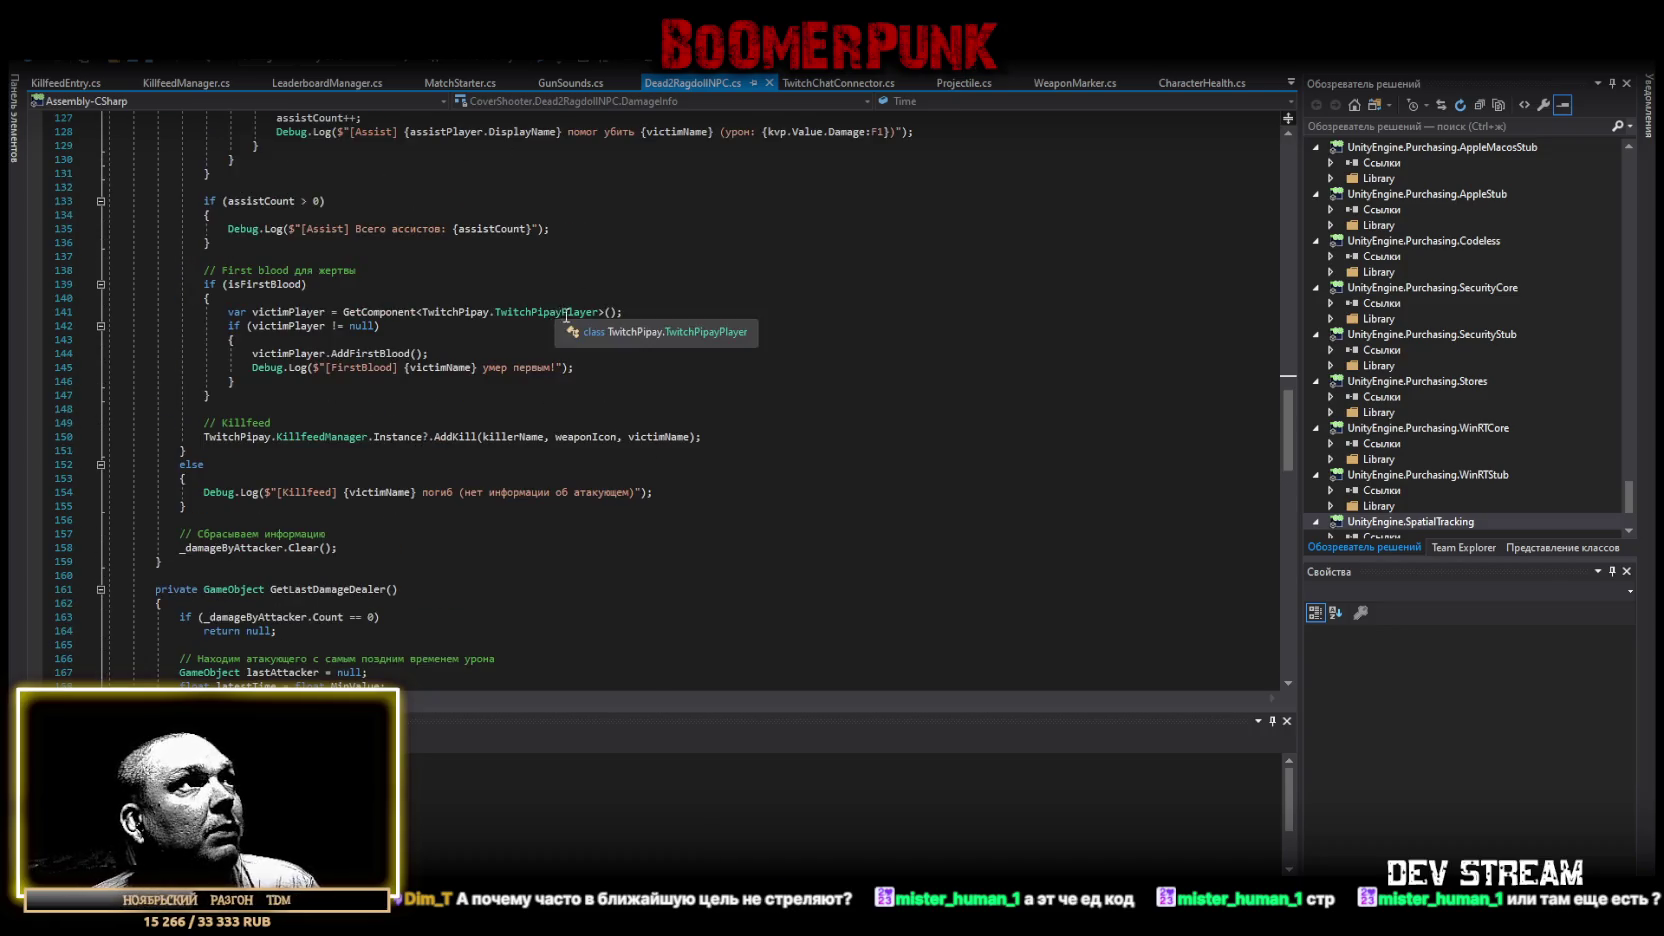
scroll(600, 316, up, 20)
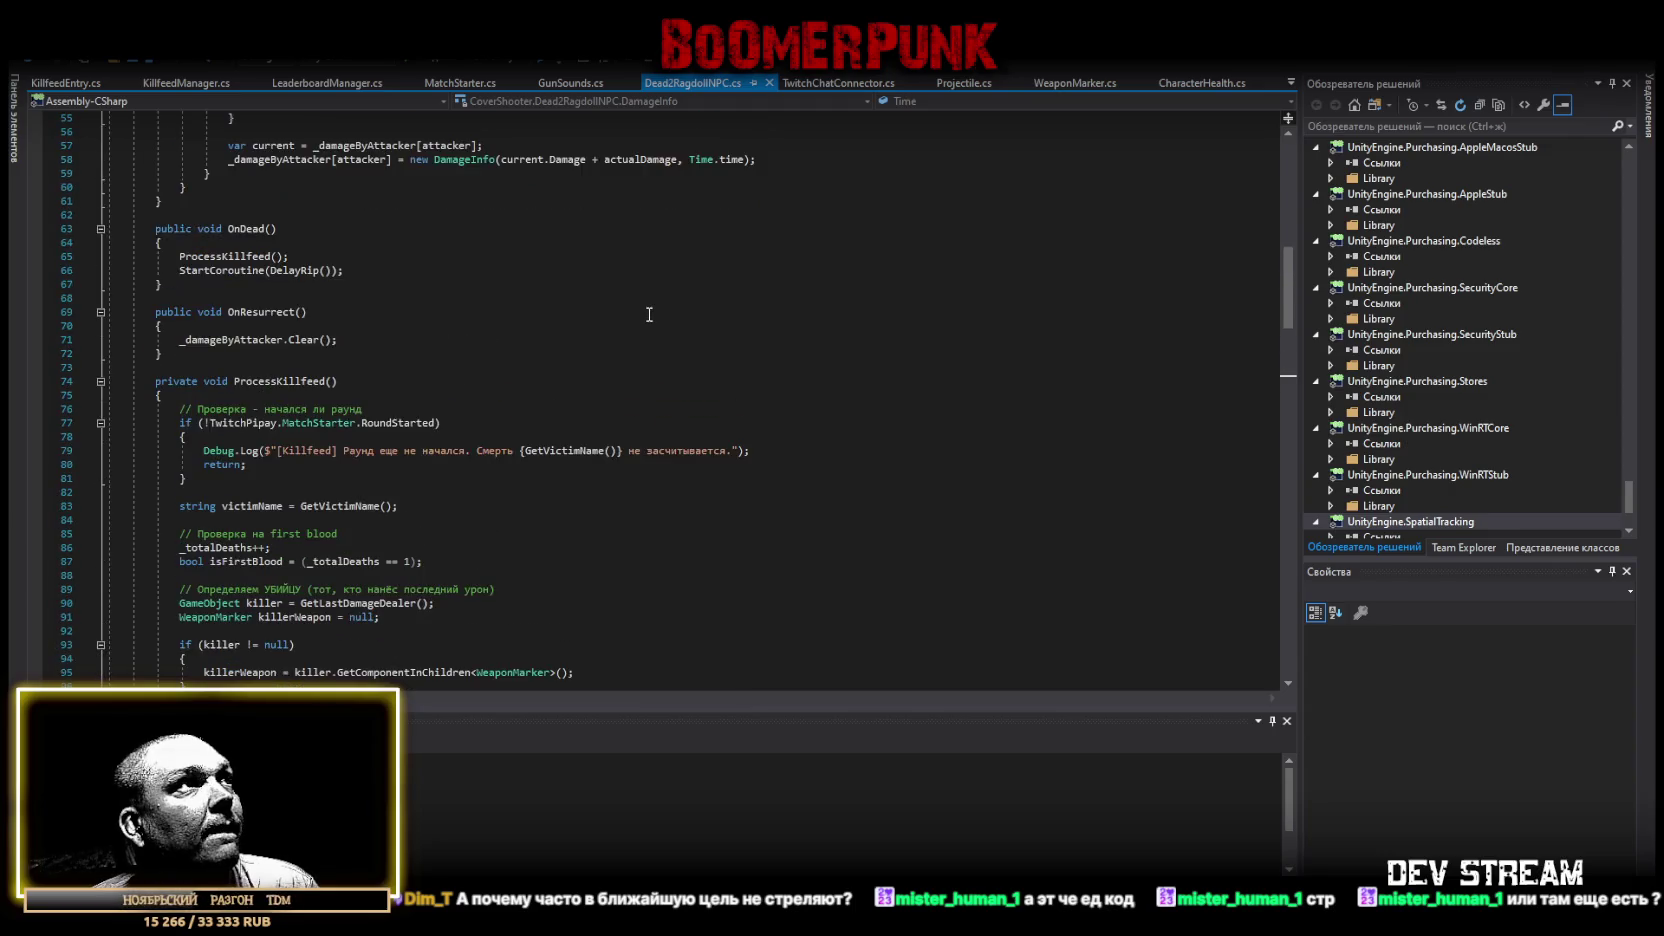
scroll(649, 314, up, 13)
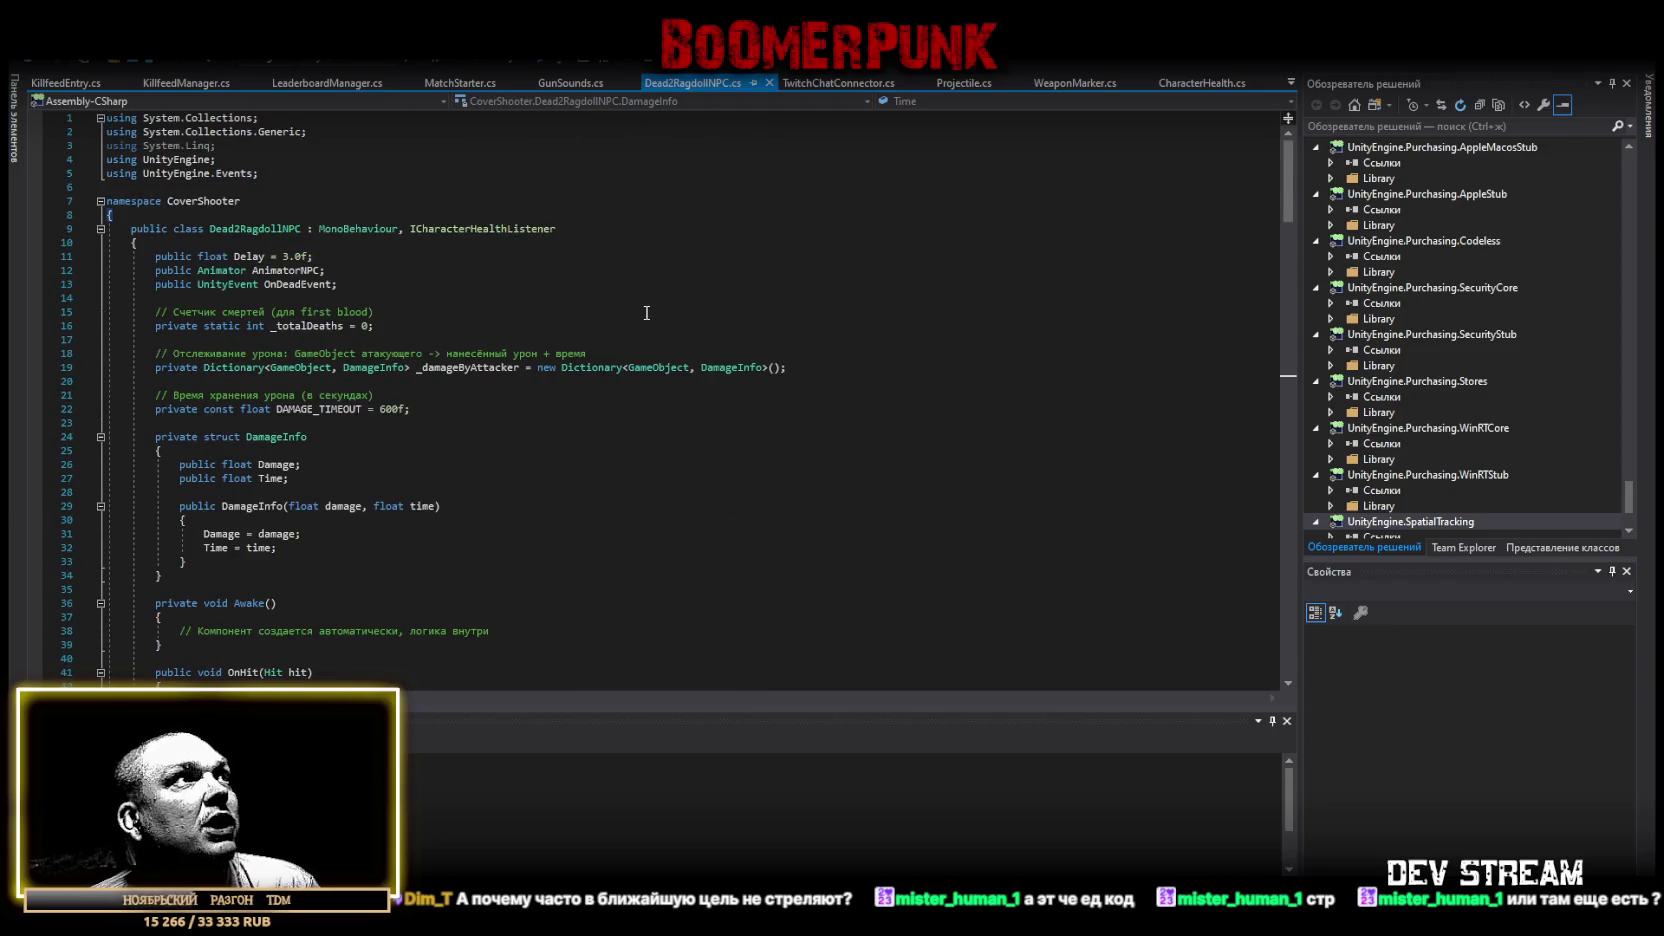
Scroll through the kill/assist killfeed logic to ResetDeathCount and open Quick Find.
scroll(640, 305, down, 10)
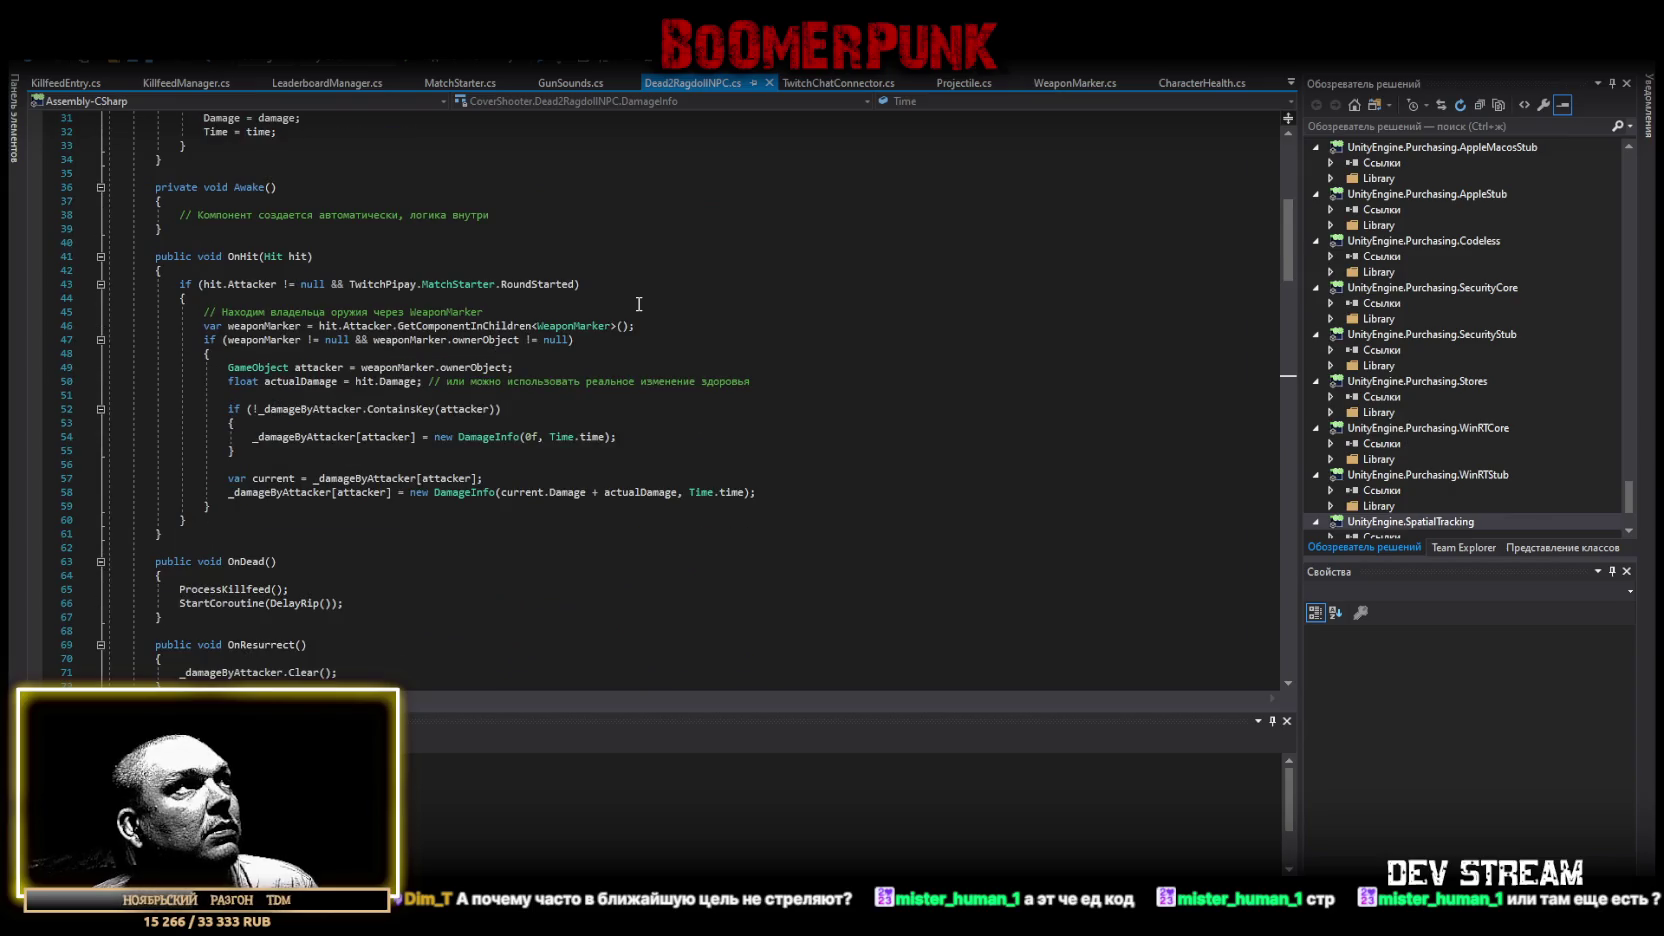
scroll(639, 304, down, 18)
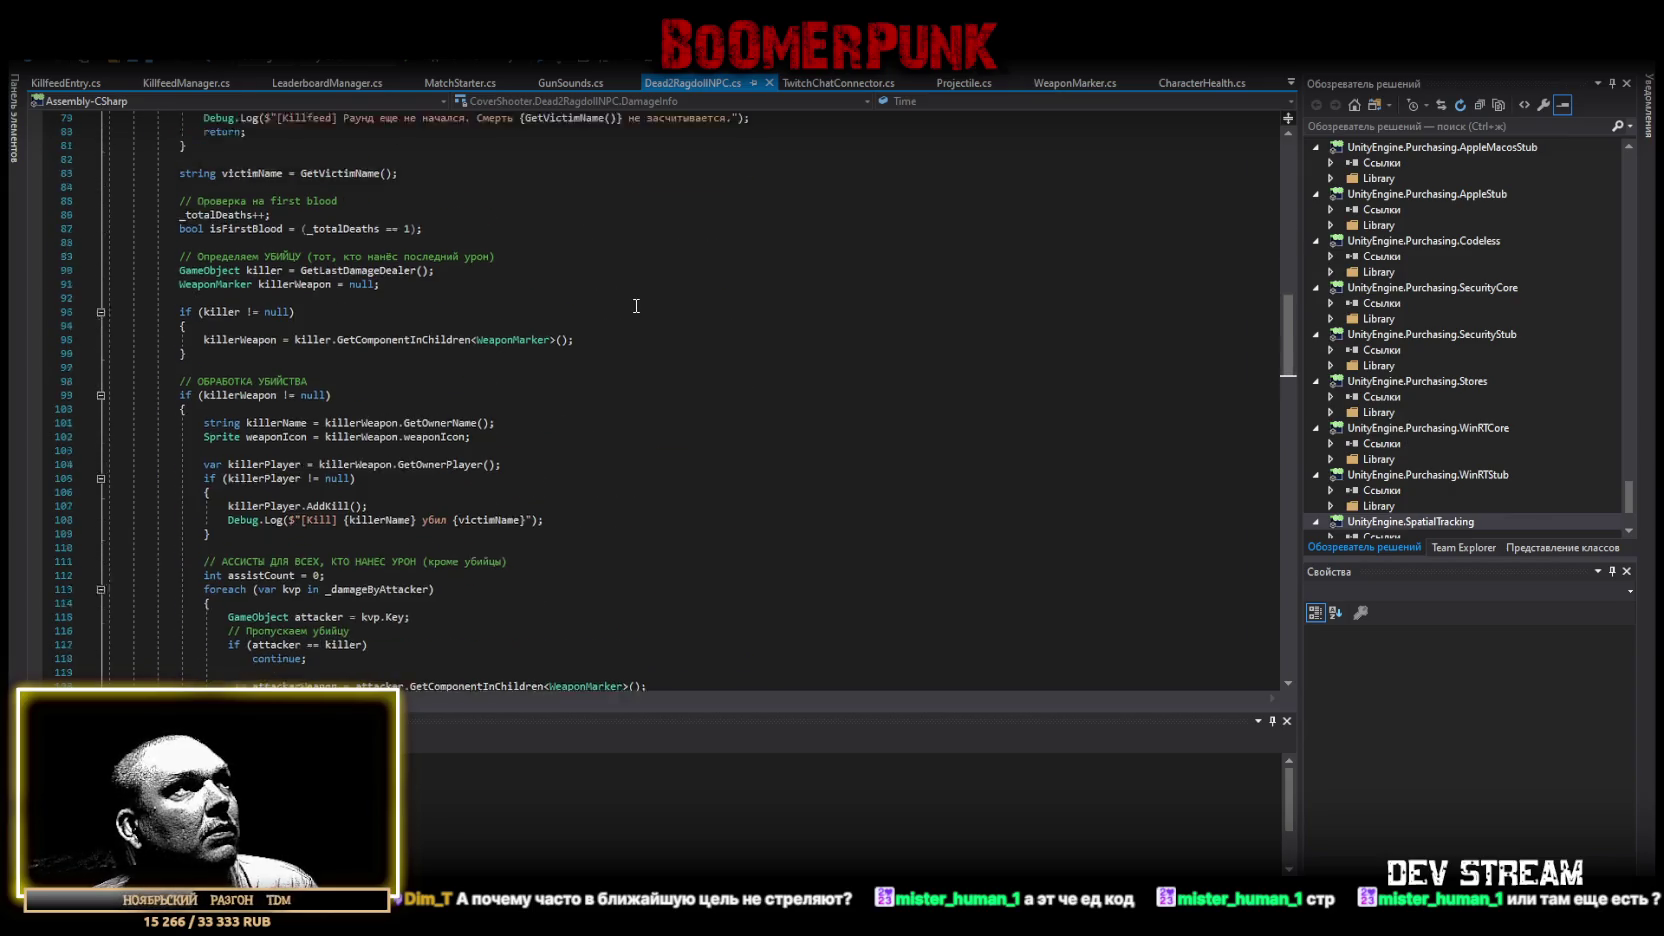
scroll(636, 304, down, 15)
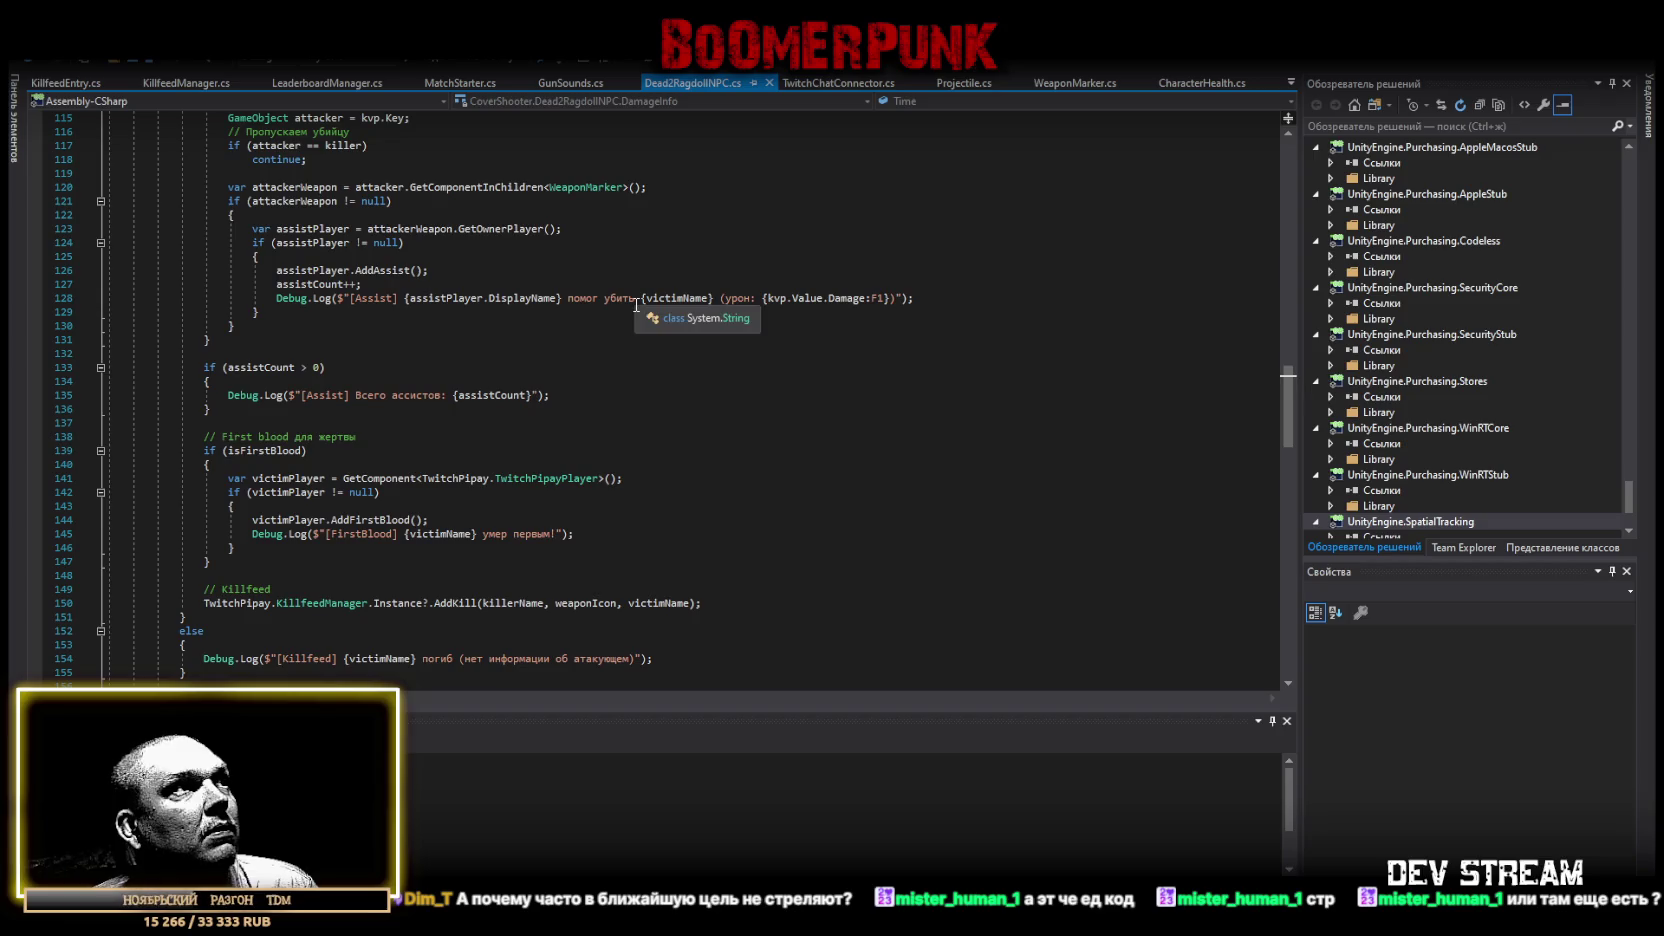
scroll(636, 305, down, 10)
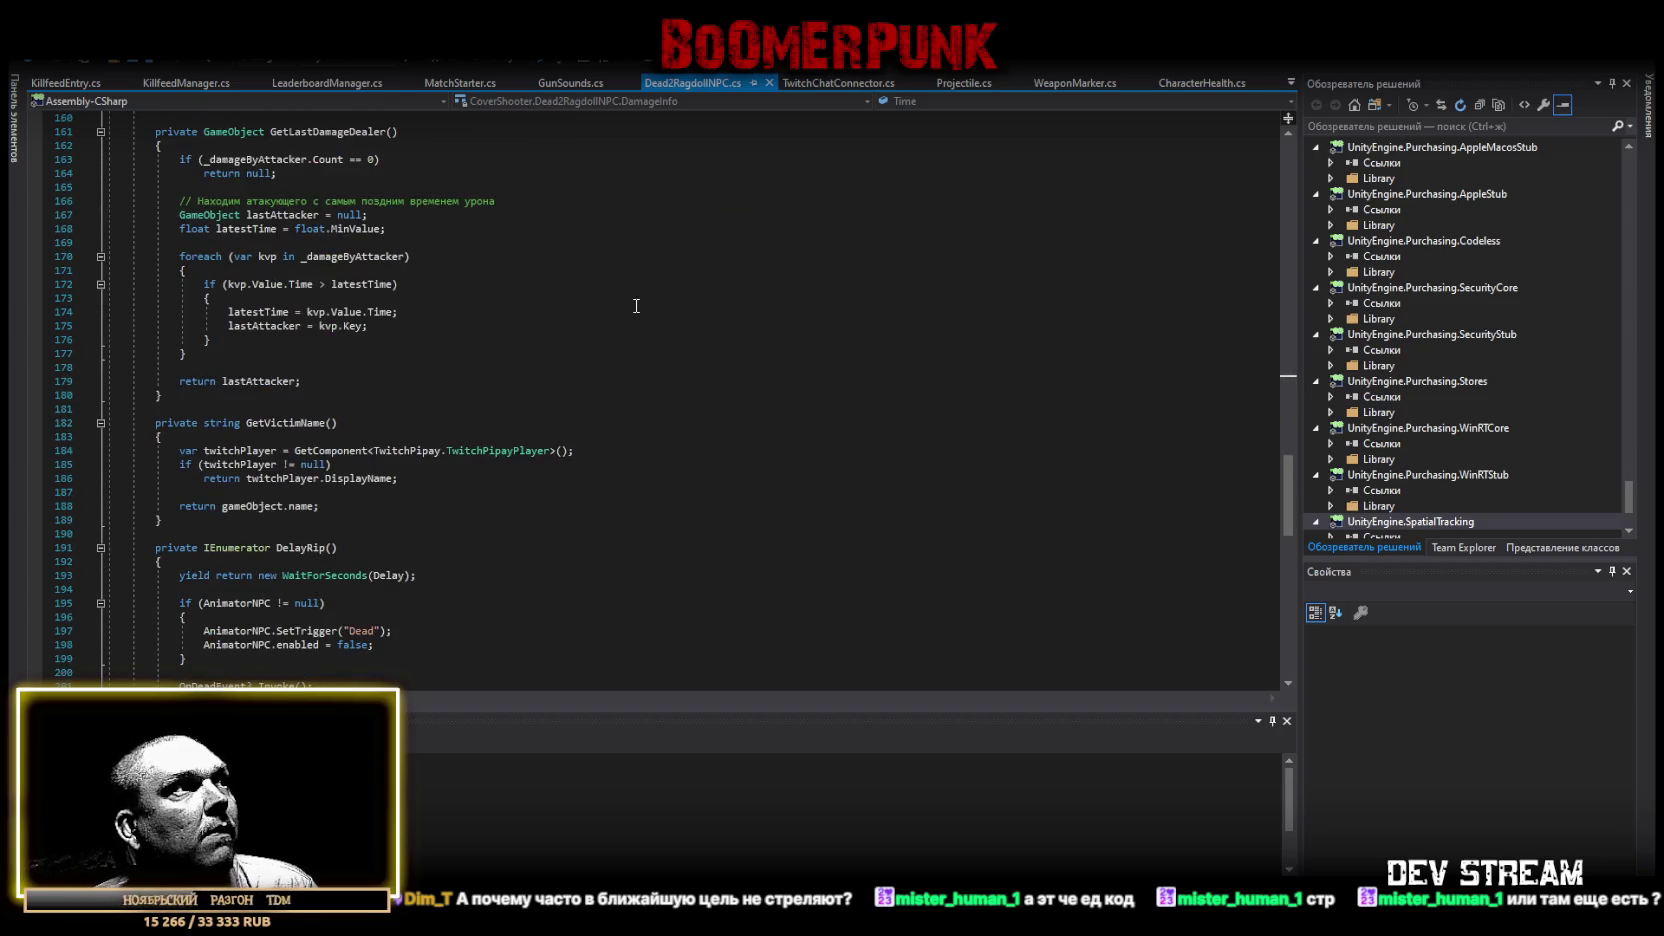
scroll(636, 305, down, 9)
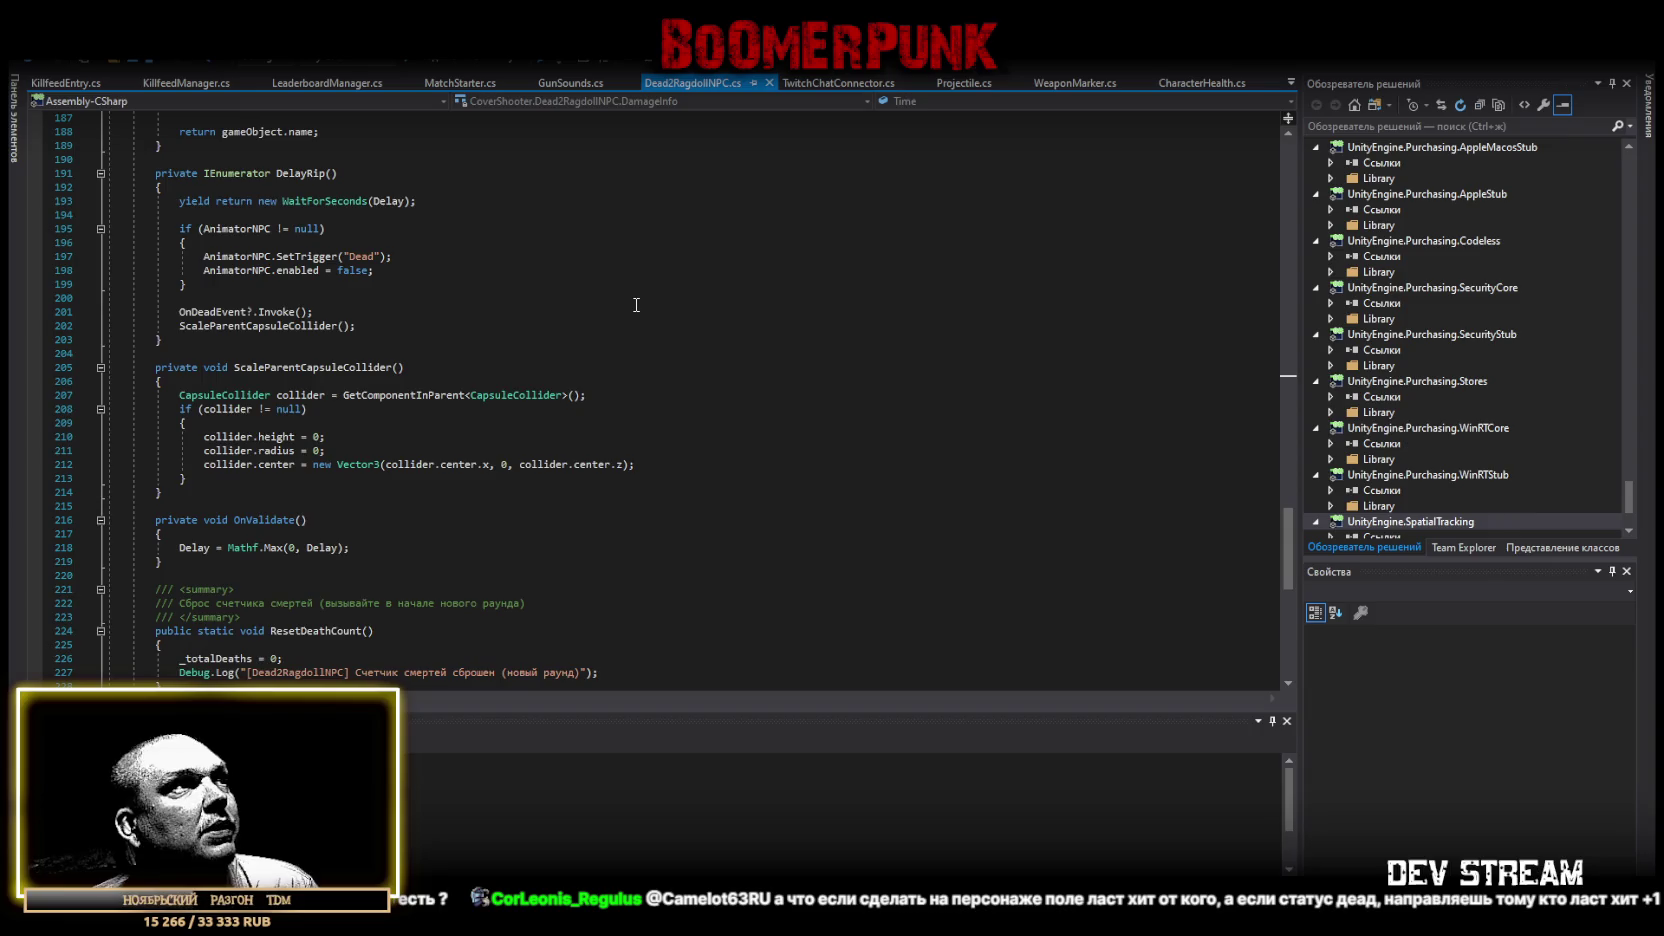
scroll(636, 305, down, 5)
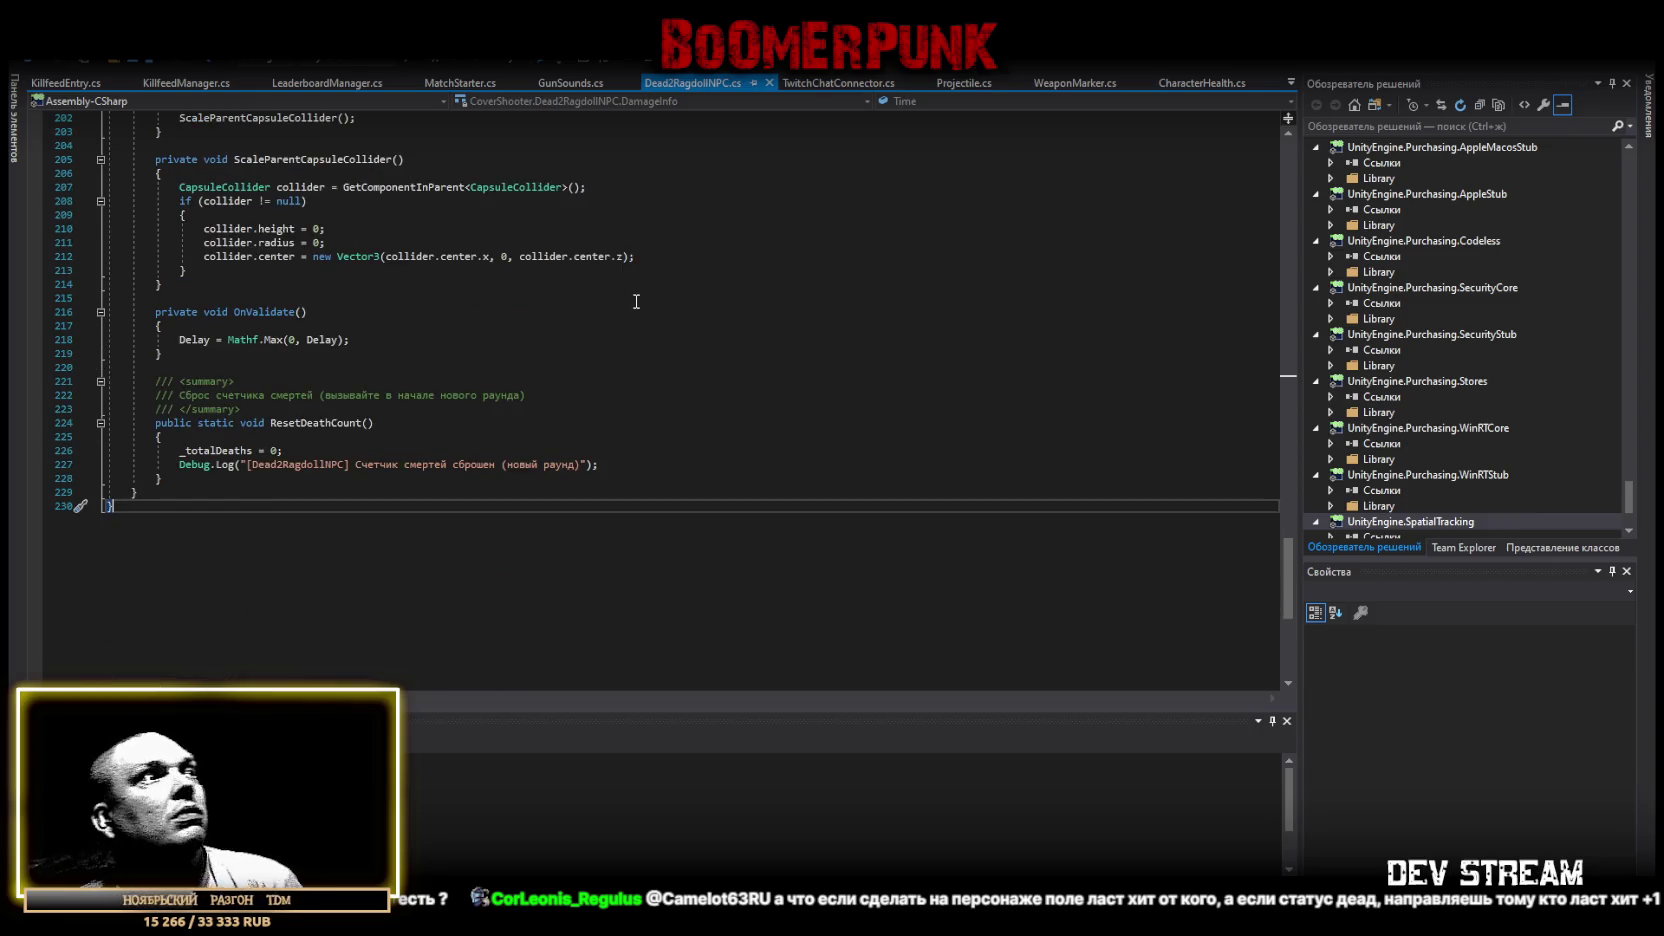
scroll(636, 301, up, 1)
key(ctrl+f)
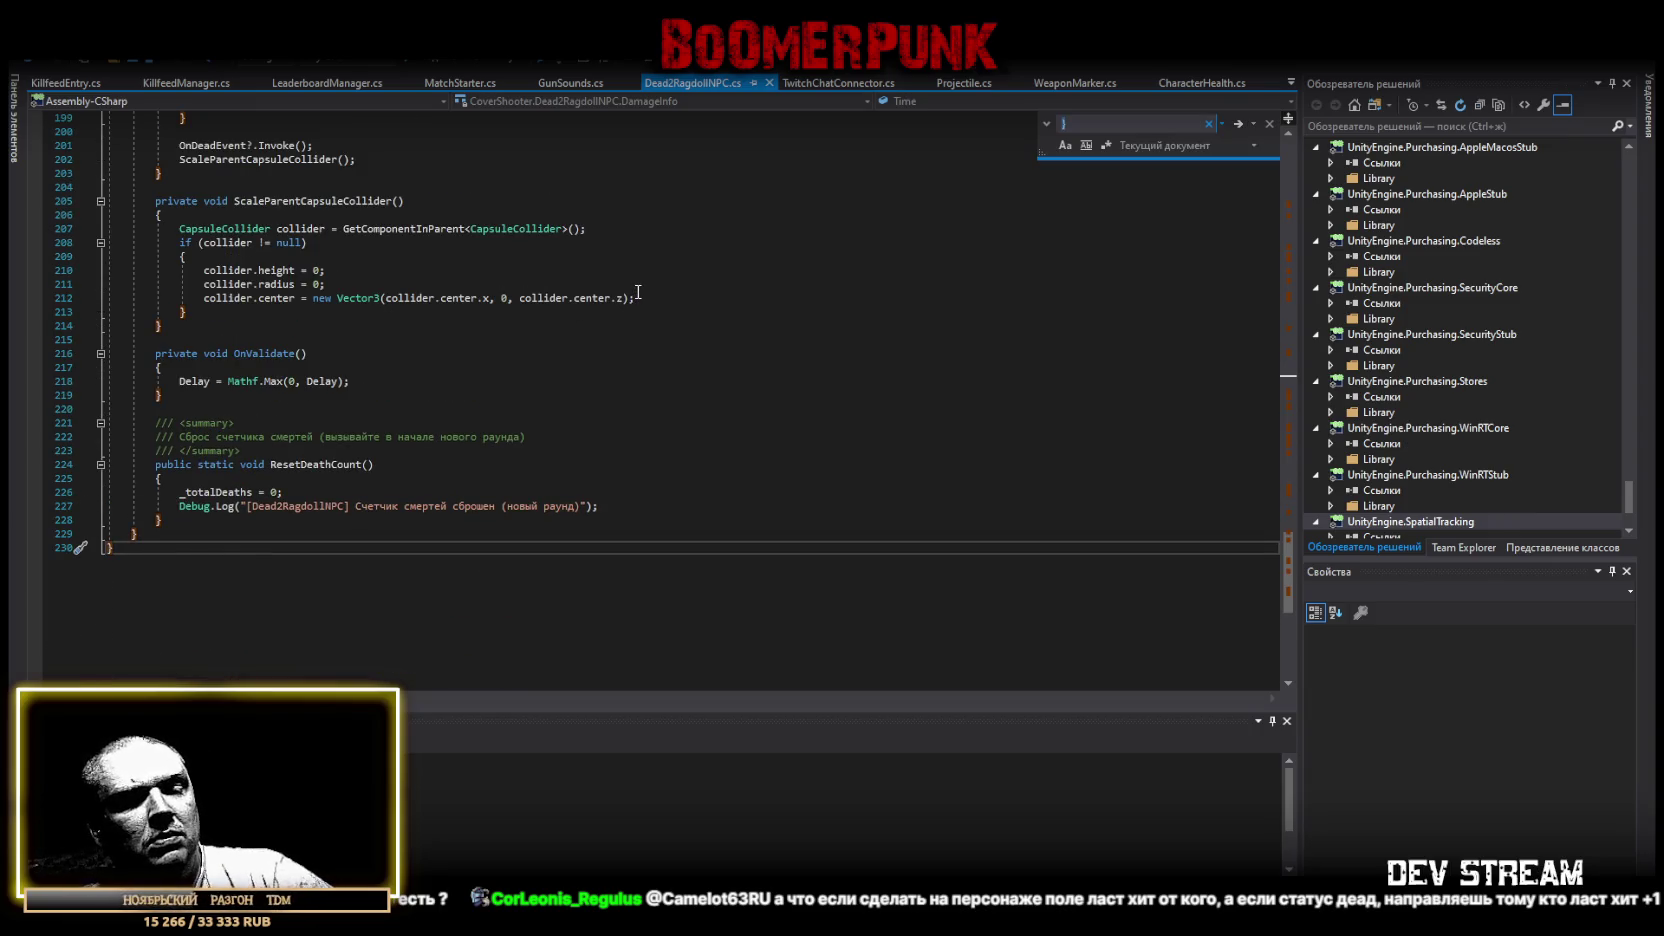
Search Dead2RagdollNPC.cs for 'time' and scroll down to GetLastDamageDealer.
key(Return)
text(time)
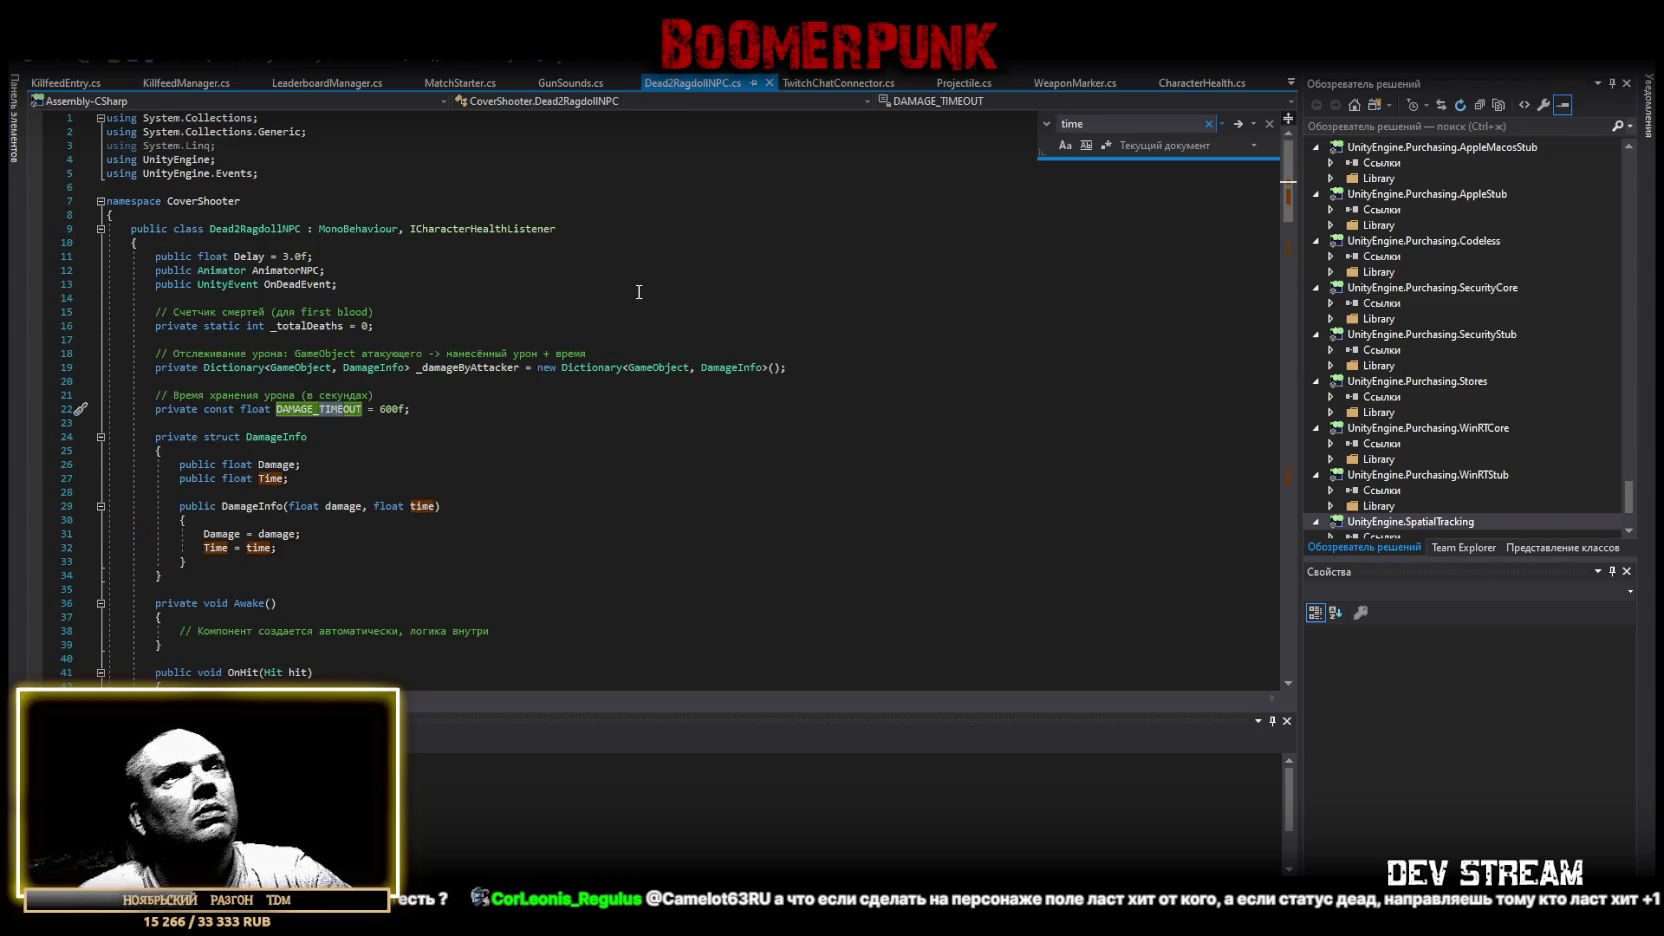
drag(1294, 211, 1288, 490)
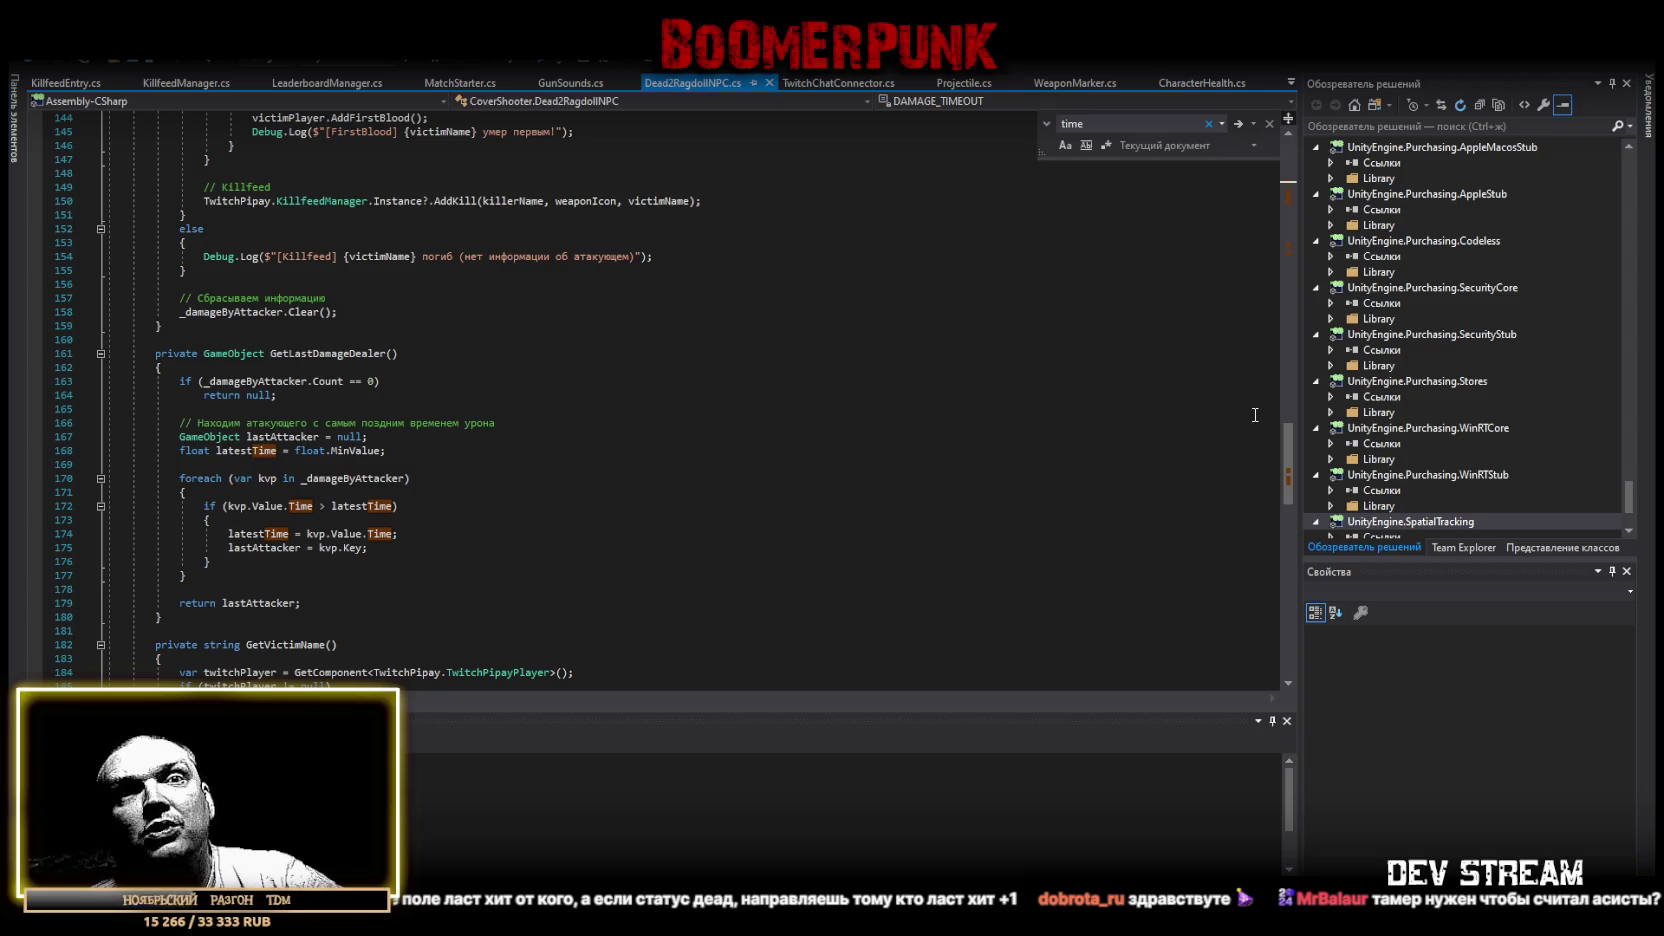
Switch to CharacterHealth.cs and go back to the top of the file.
click(1201, 83)
scroll(848, 516, down, 8)
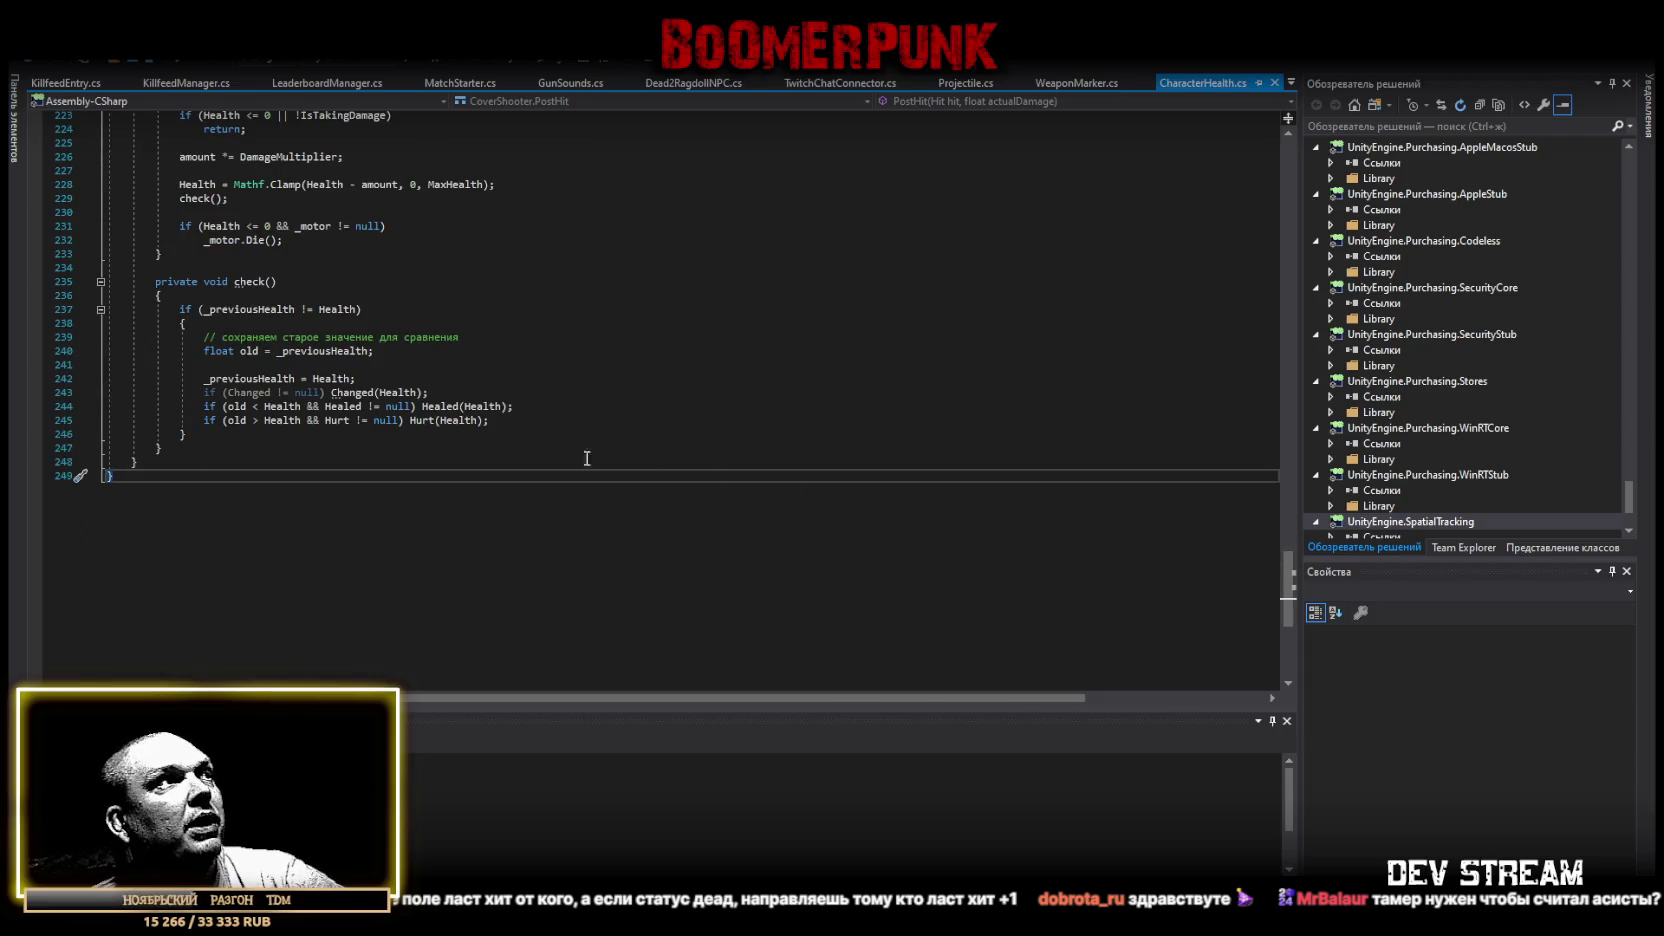
scroll(412, 392, up, 5)
scroll(411, 389, up, 6)
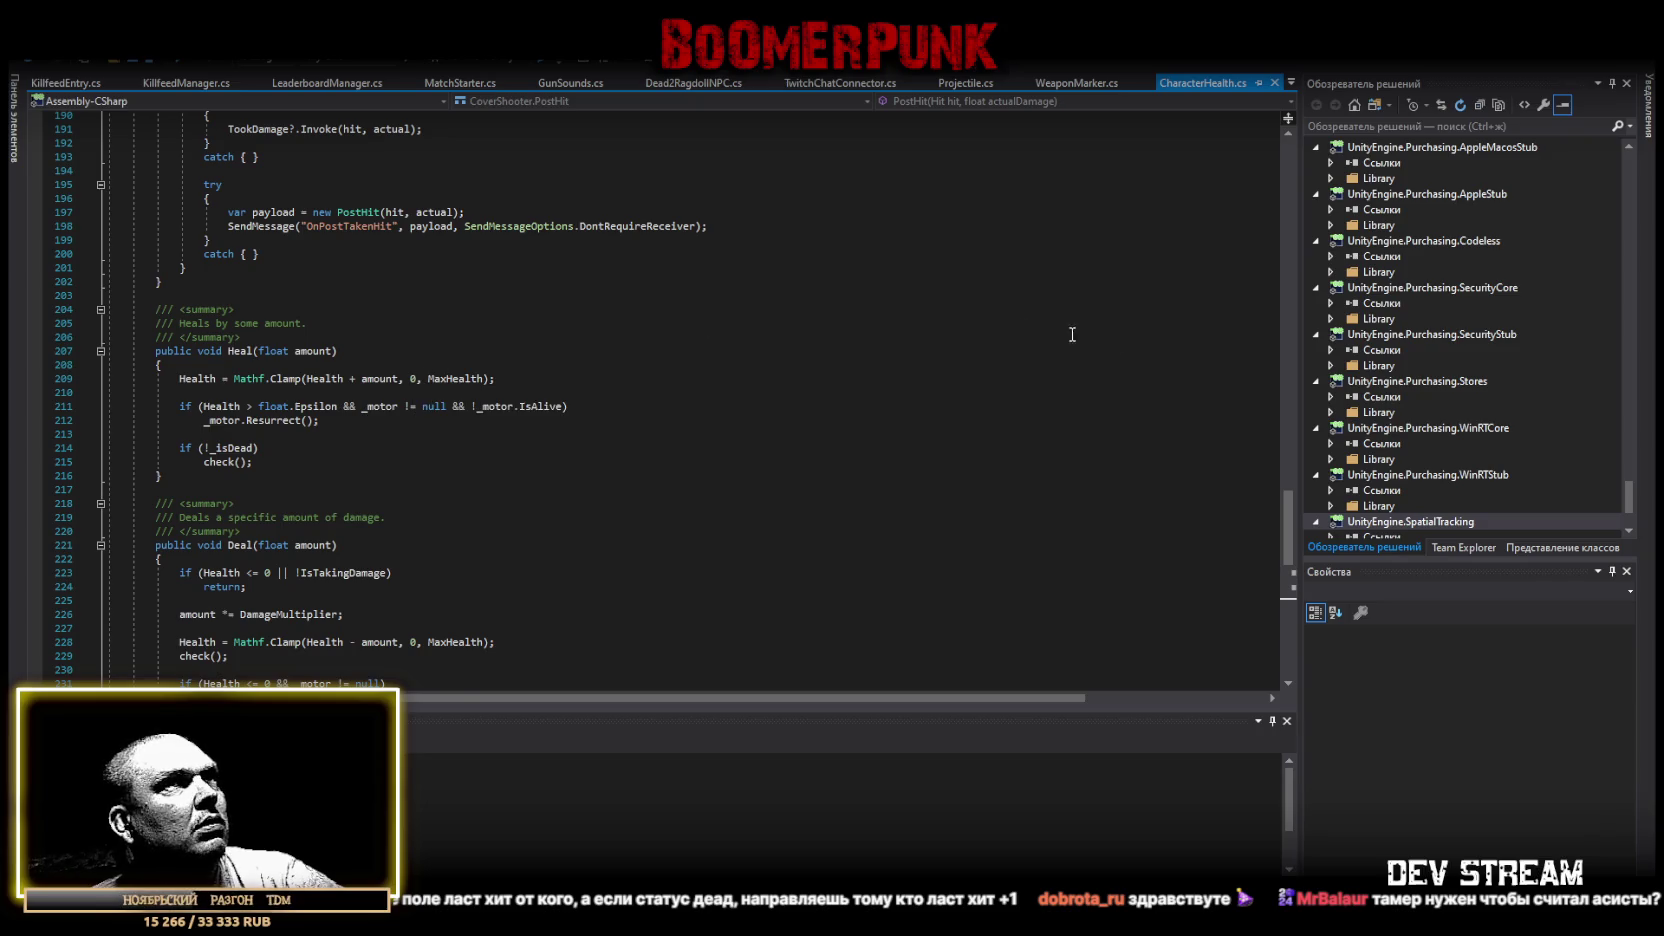
scroll(419, 378, up, 3)
drag(1288, 520, 1314, 114)
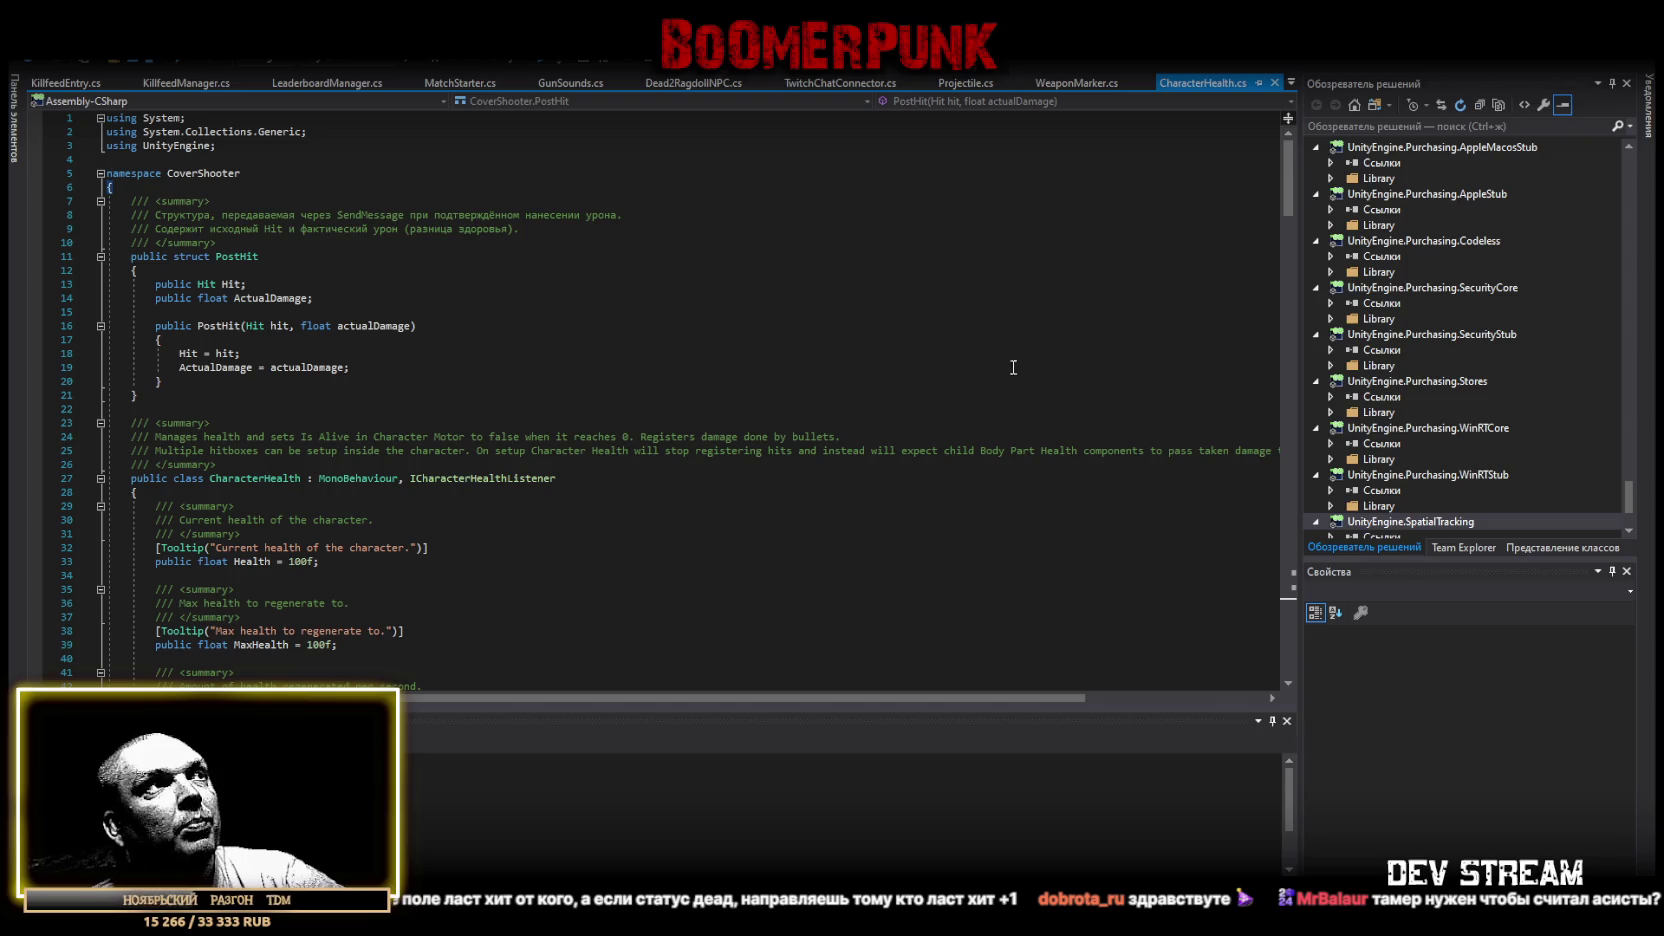
Scroll down through CharacterHealth.cs and back up to the PostHit struct.
scroll(1079, 380, down, 18)
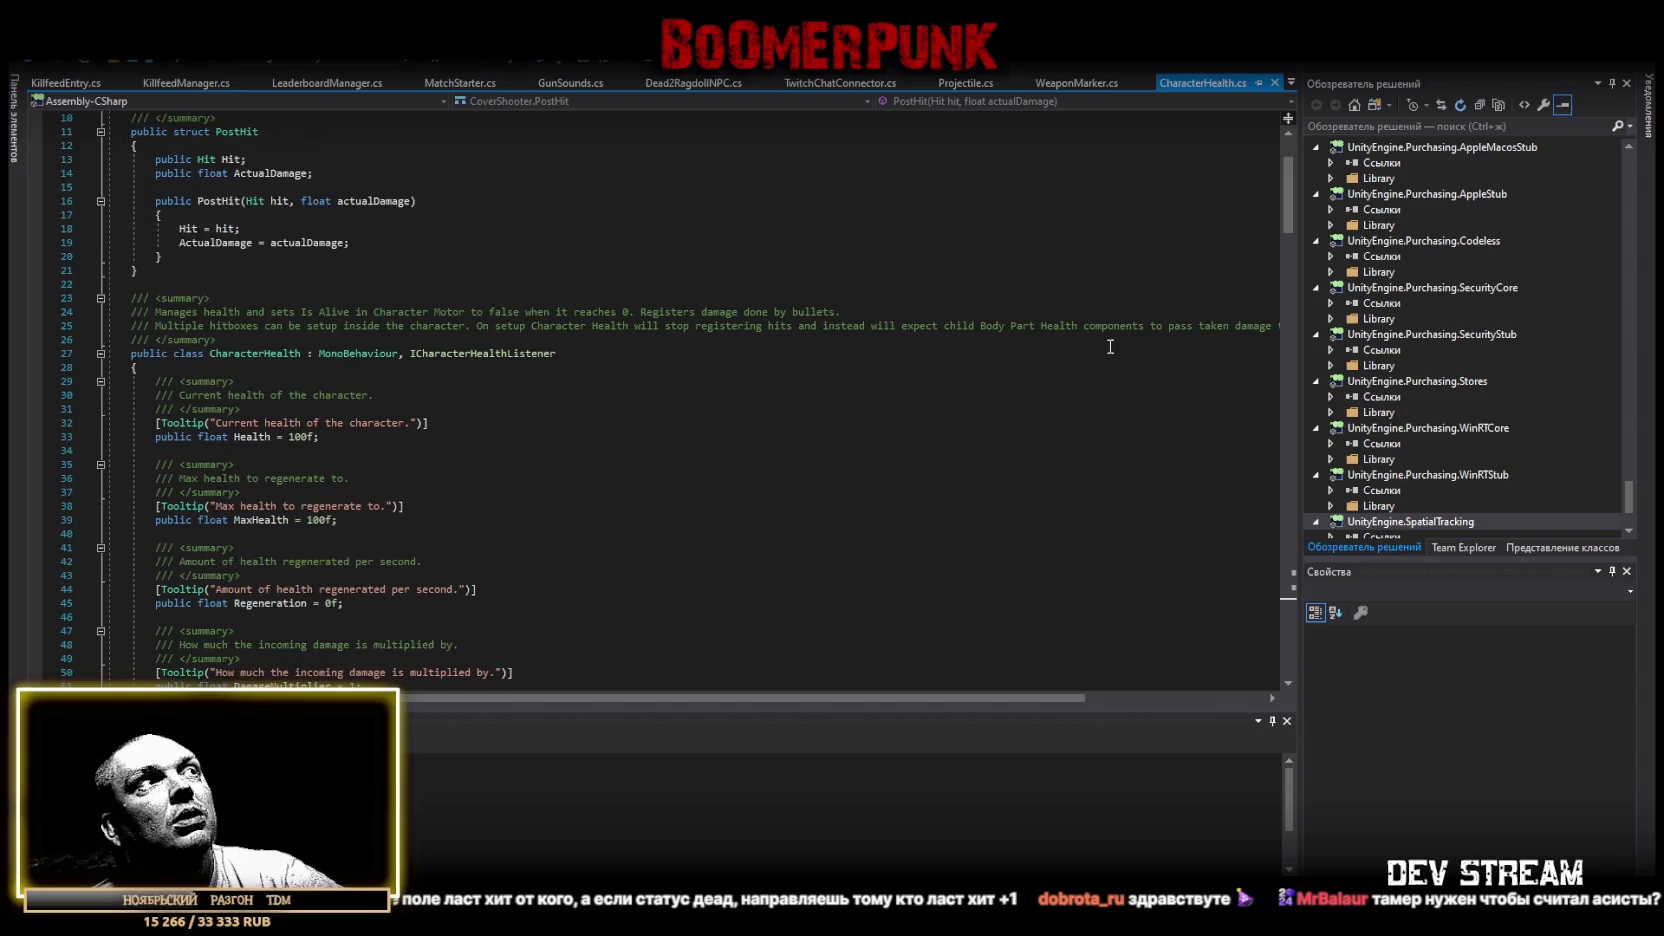
scroll(549, 394, down, 10)
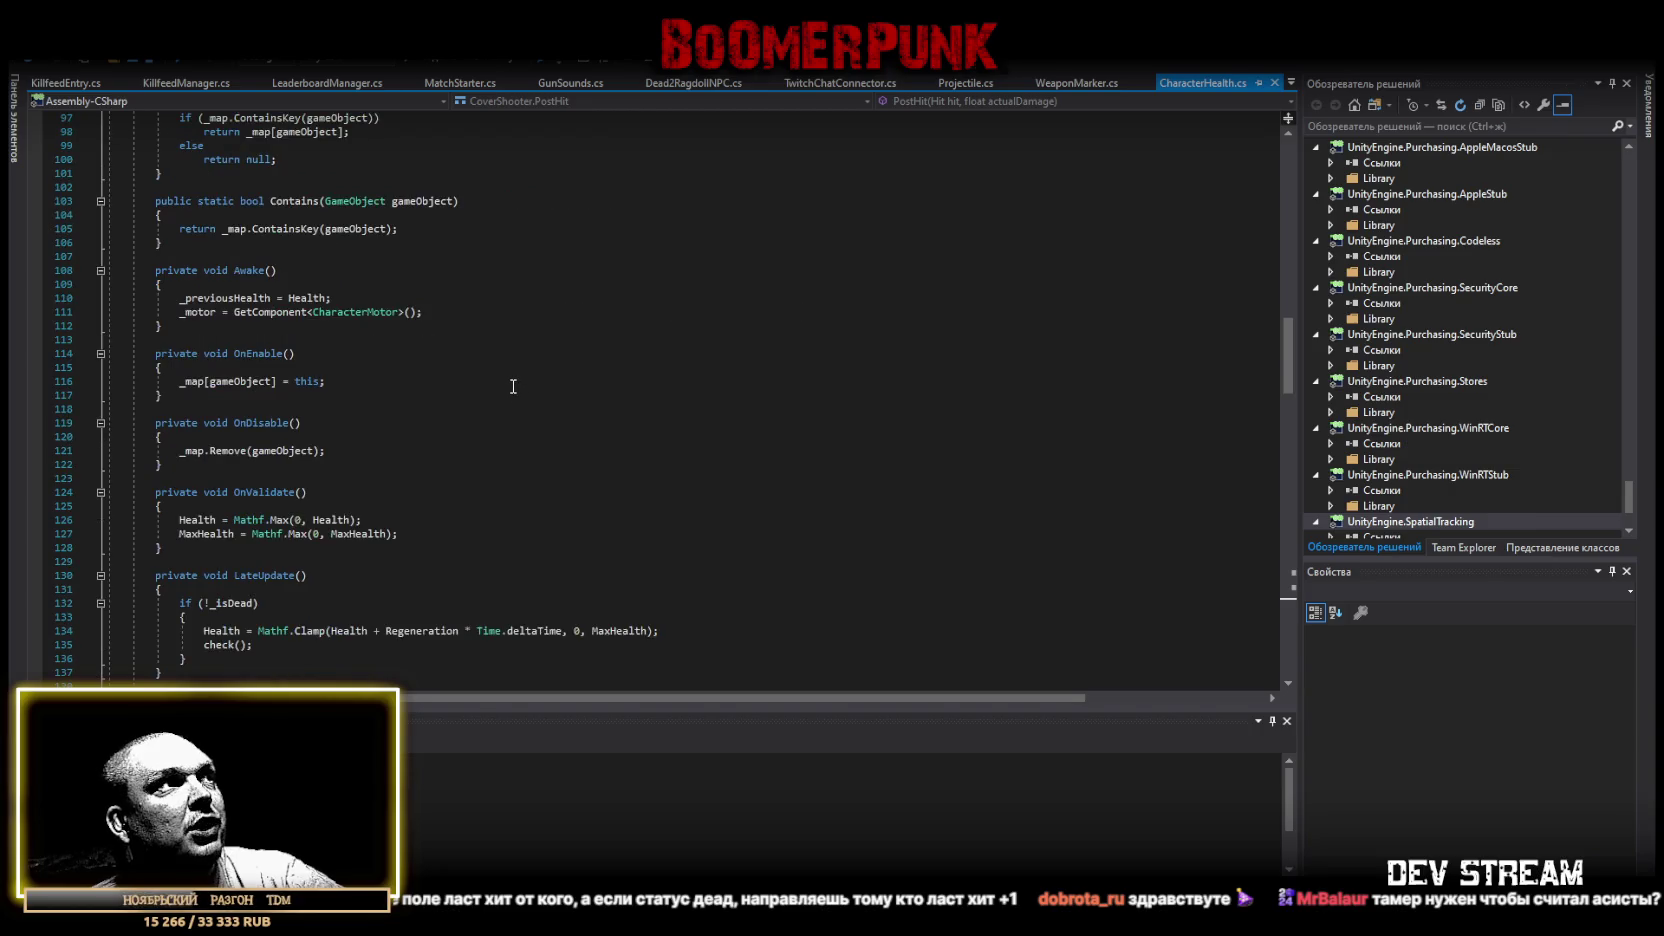
scroll(509, 375, down, 7)
scroll(501, 371, down, 6)
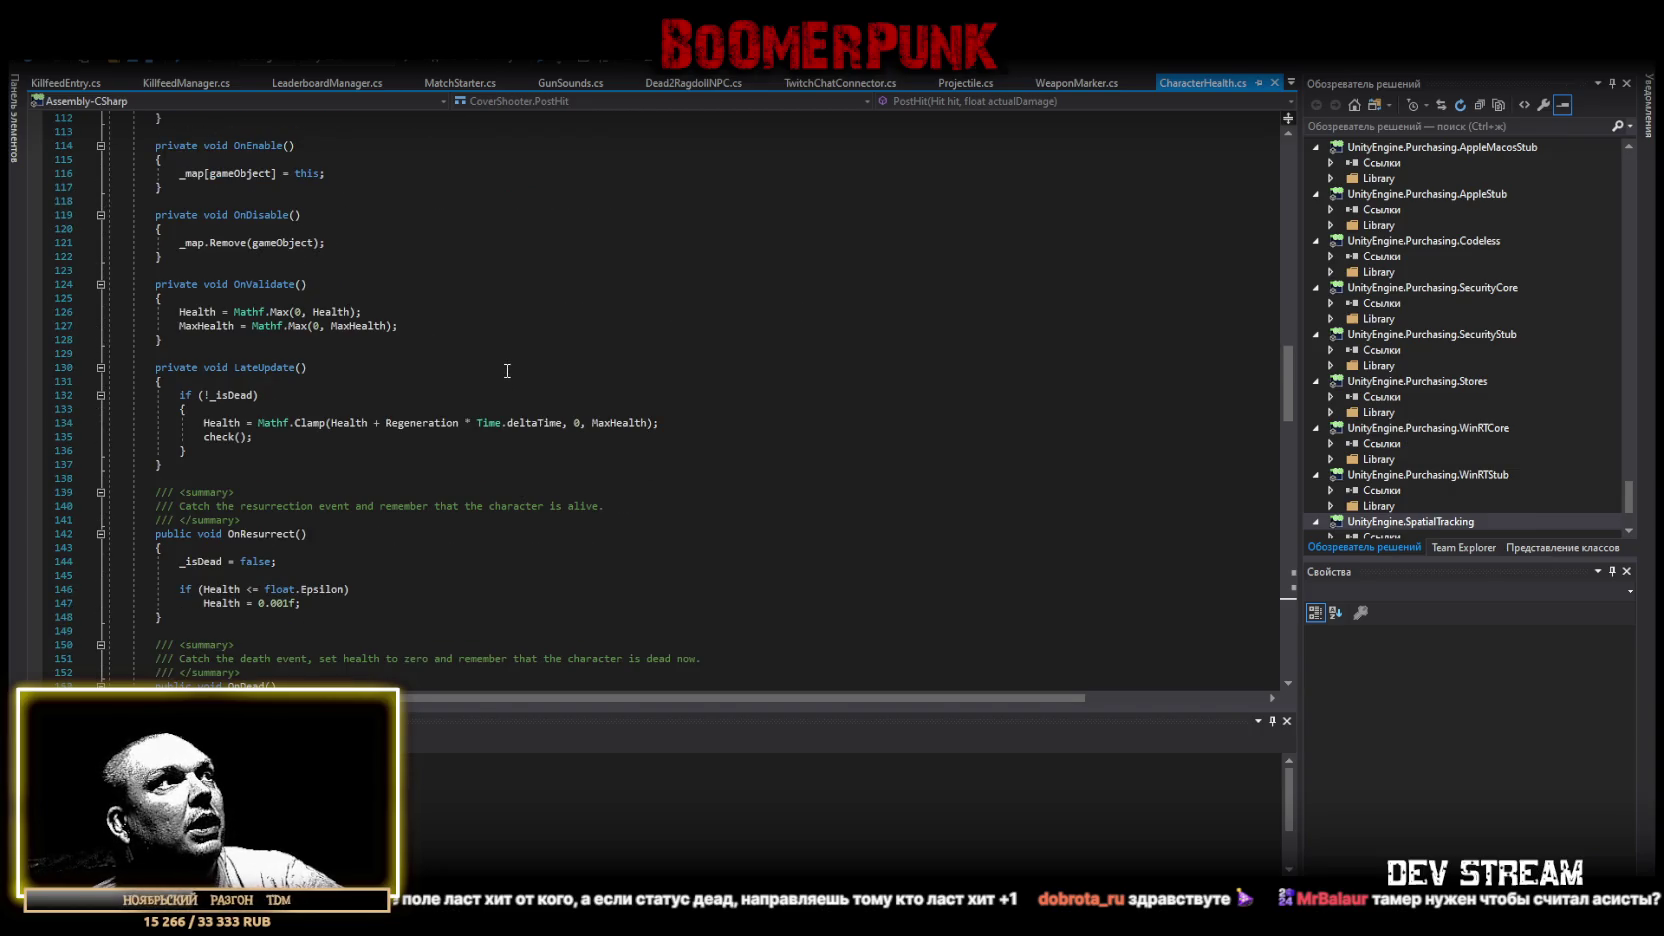
scroll(639, 388, down, 8)
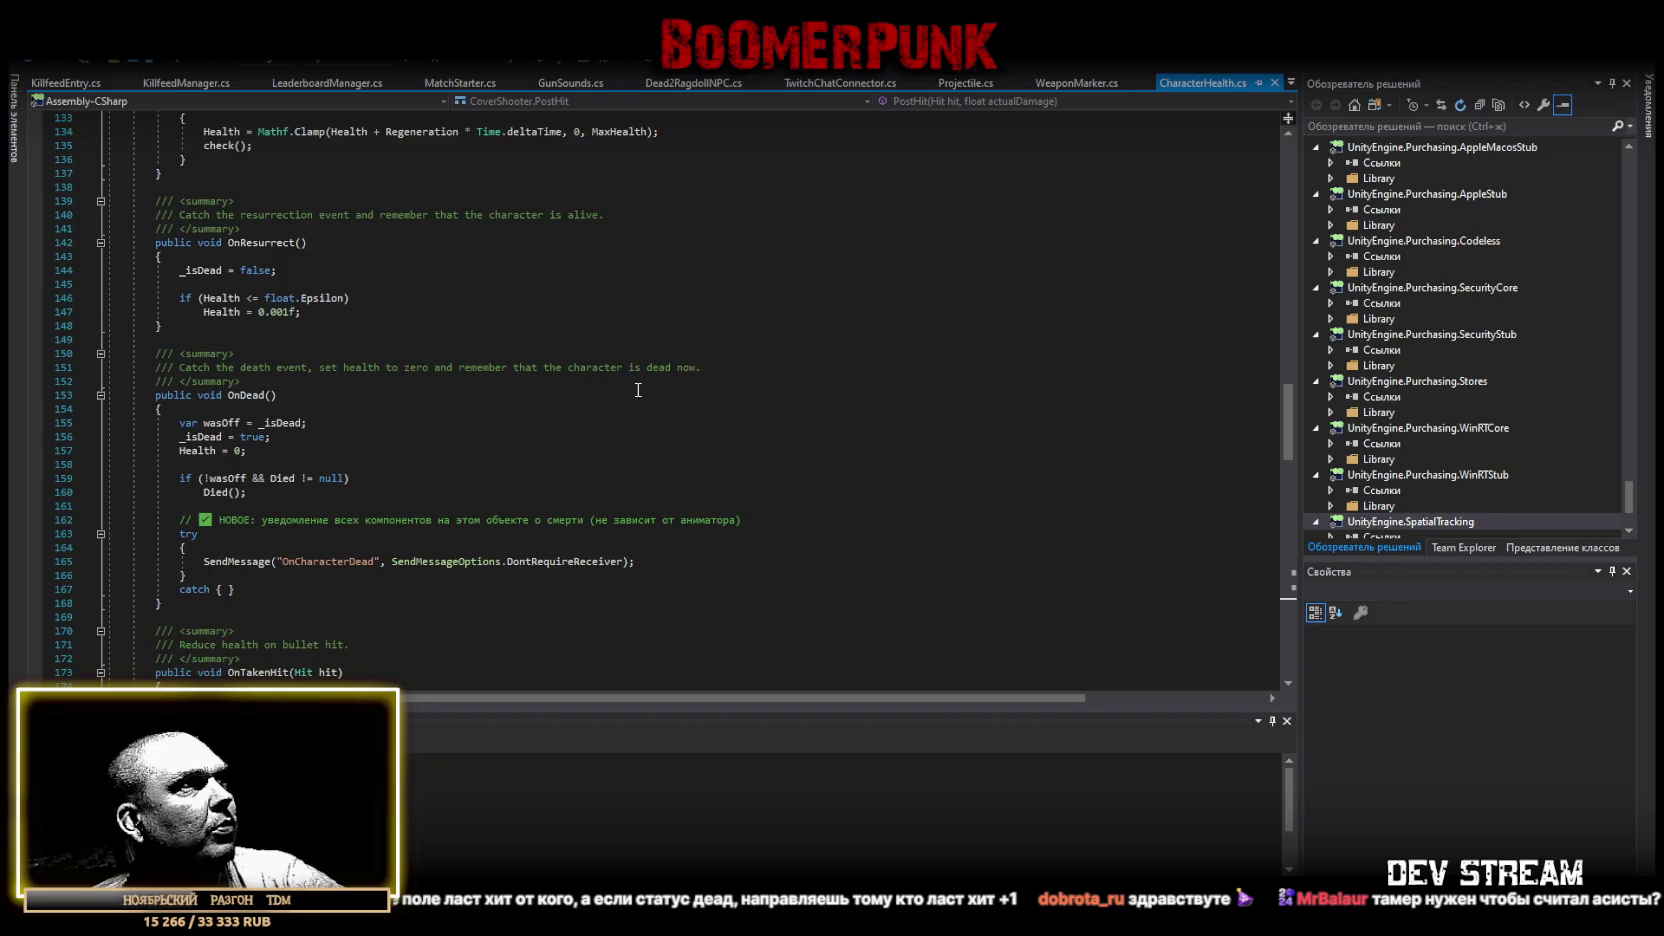
scroll(637, 386, down, 6)
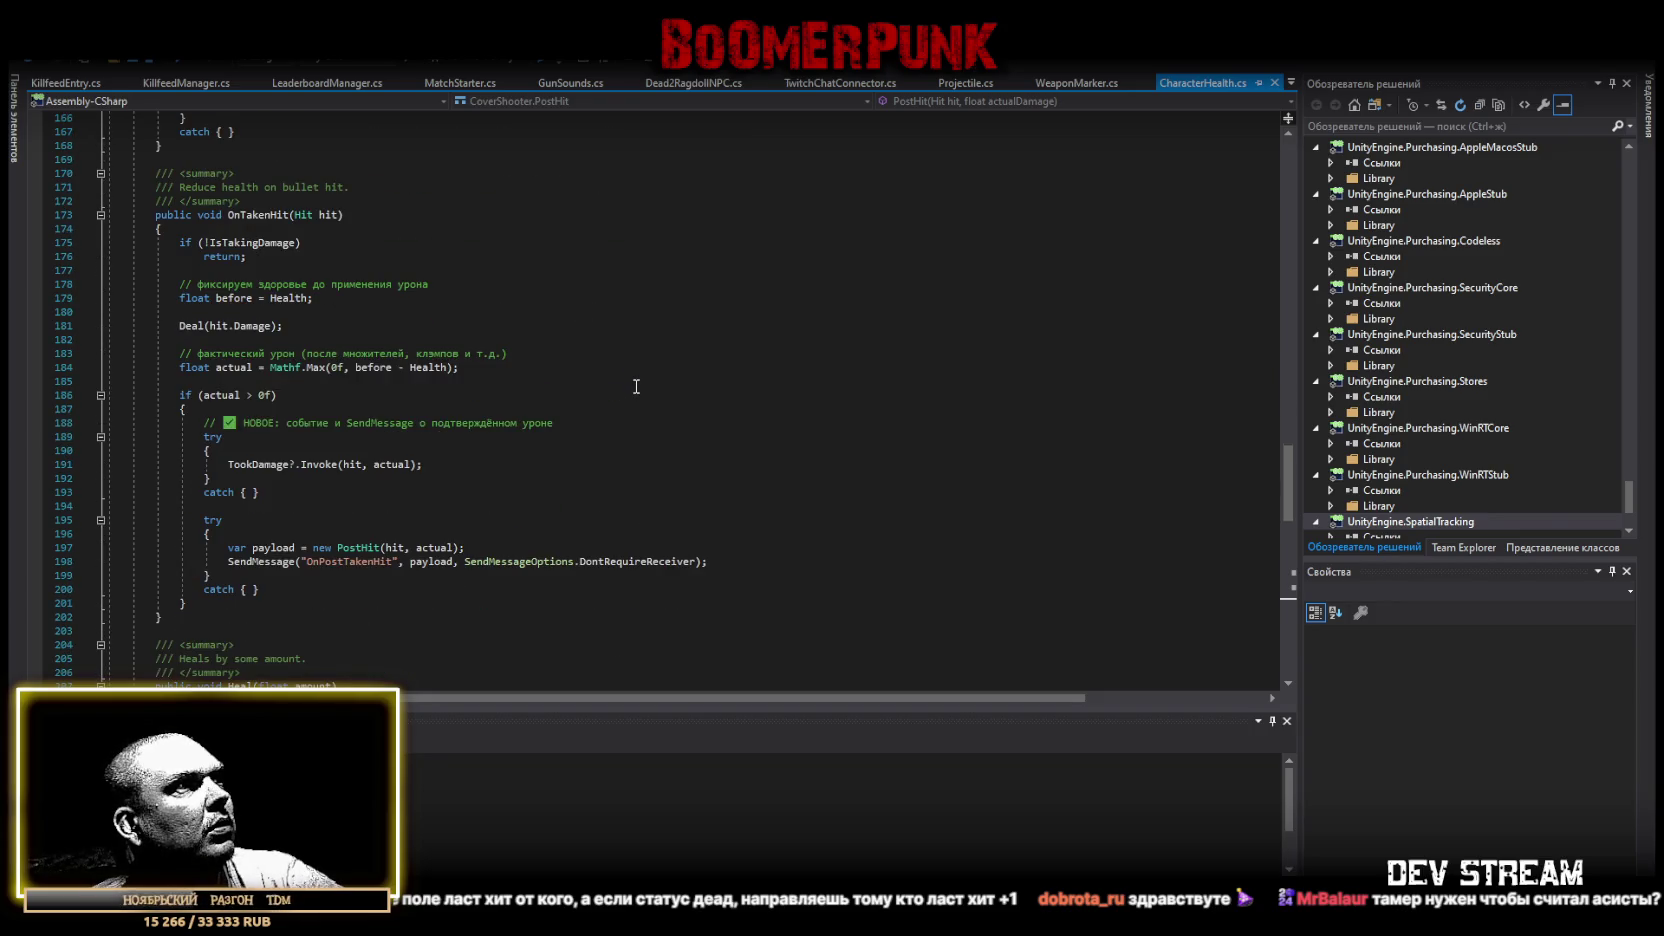
scroll(636, 386, down, 8)
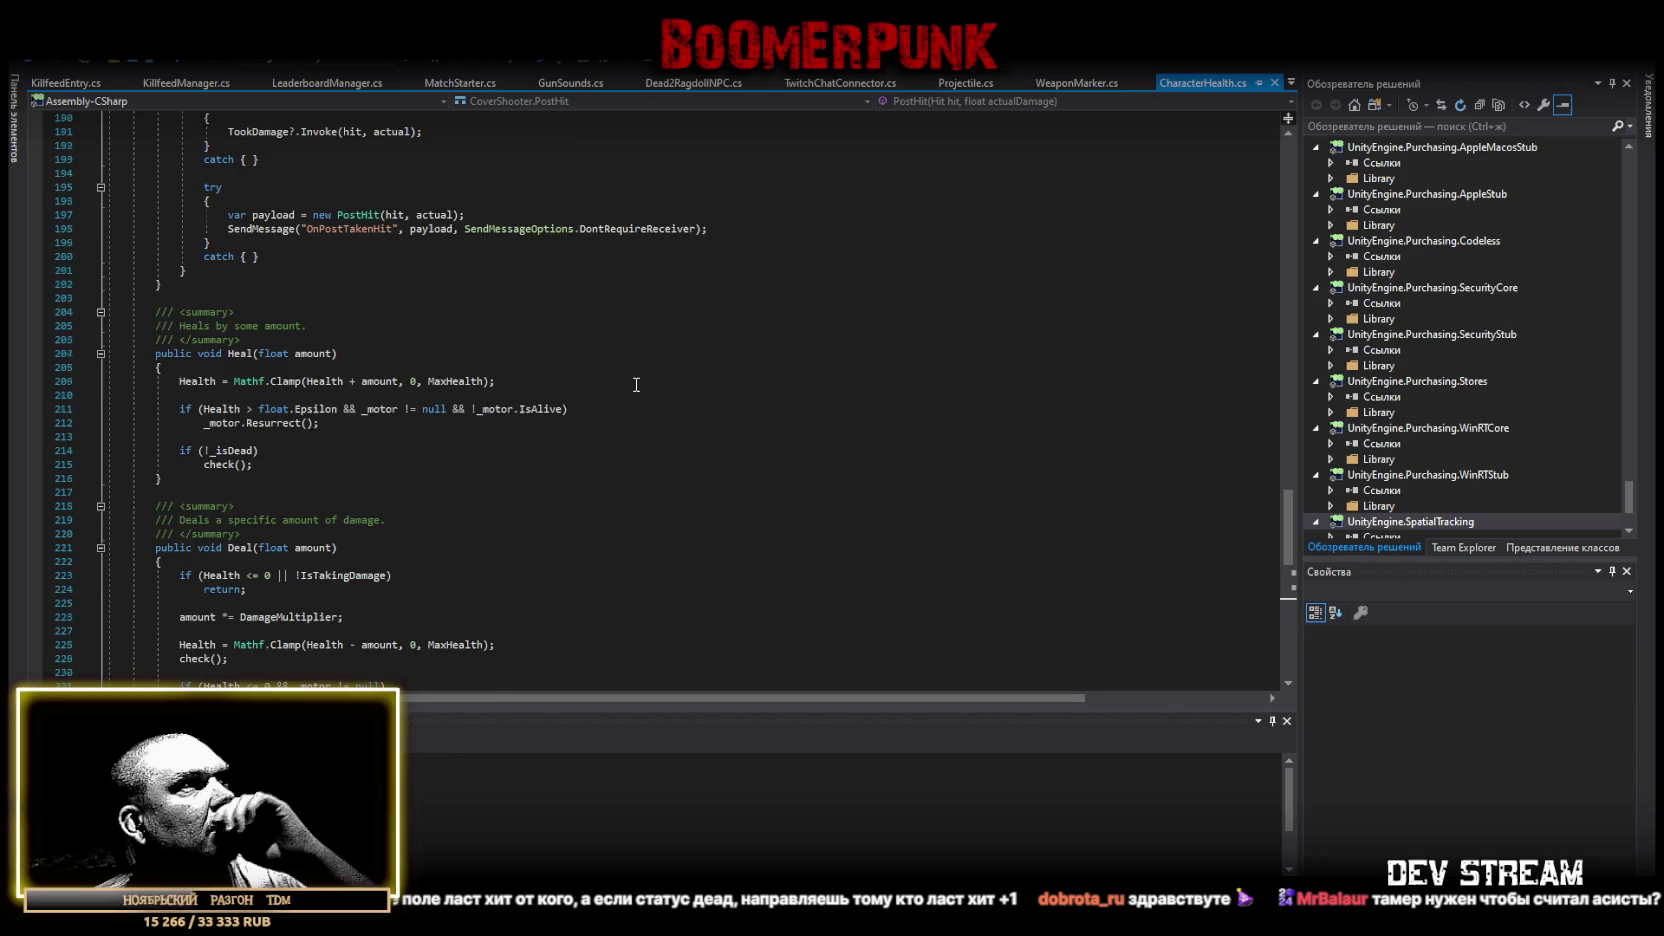
scroll(636, 383, down, 8)
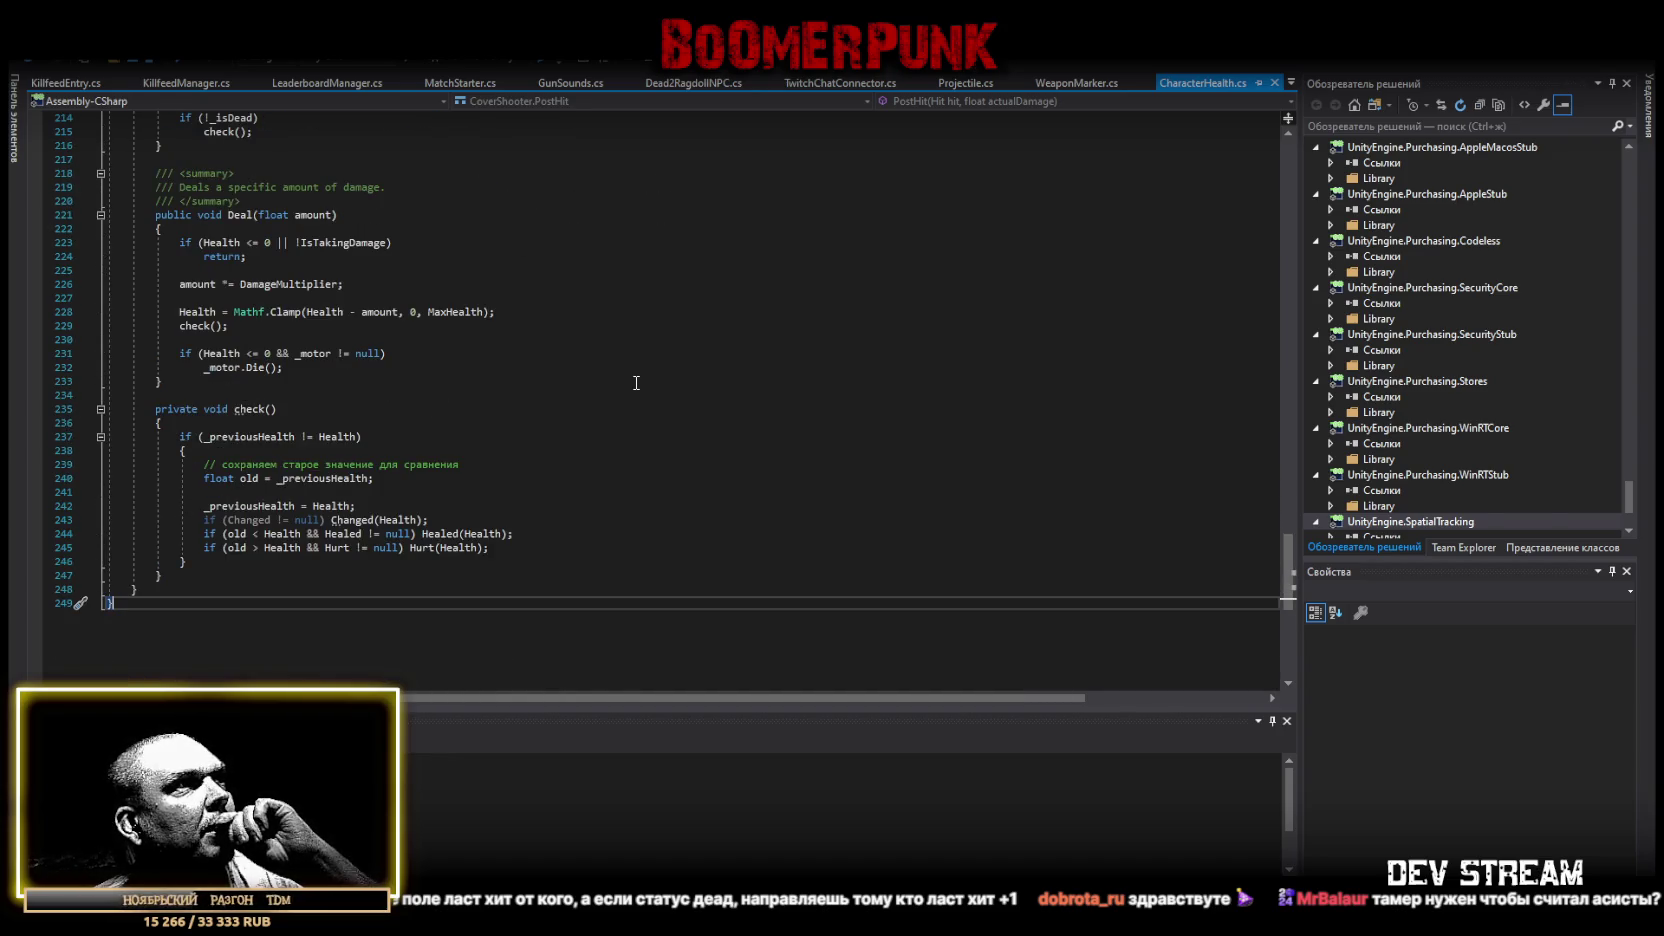
scroll(636, 383, up, 20)
scroll(657, 401, up, 20)
scroll(686, 410, up, 3)
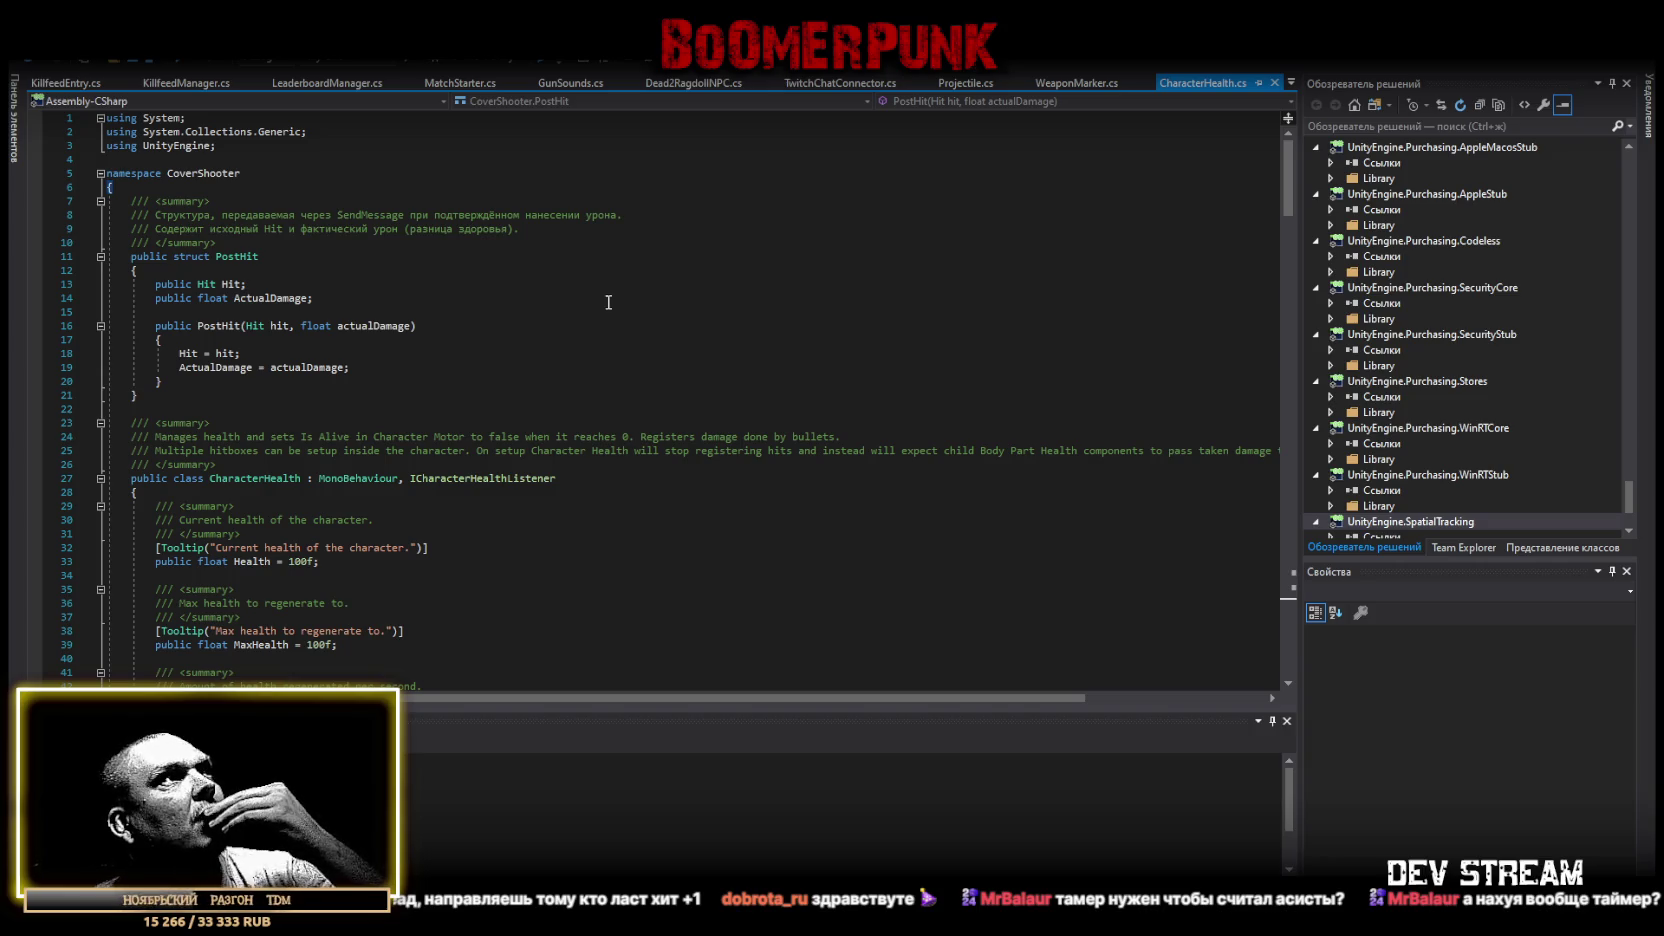
Highlight PostHit, look at its constructor, then bring up WeaponMarker.cs.
drag(220, 256, 271, 259)
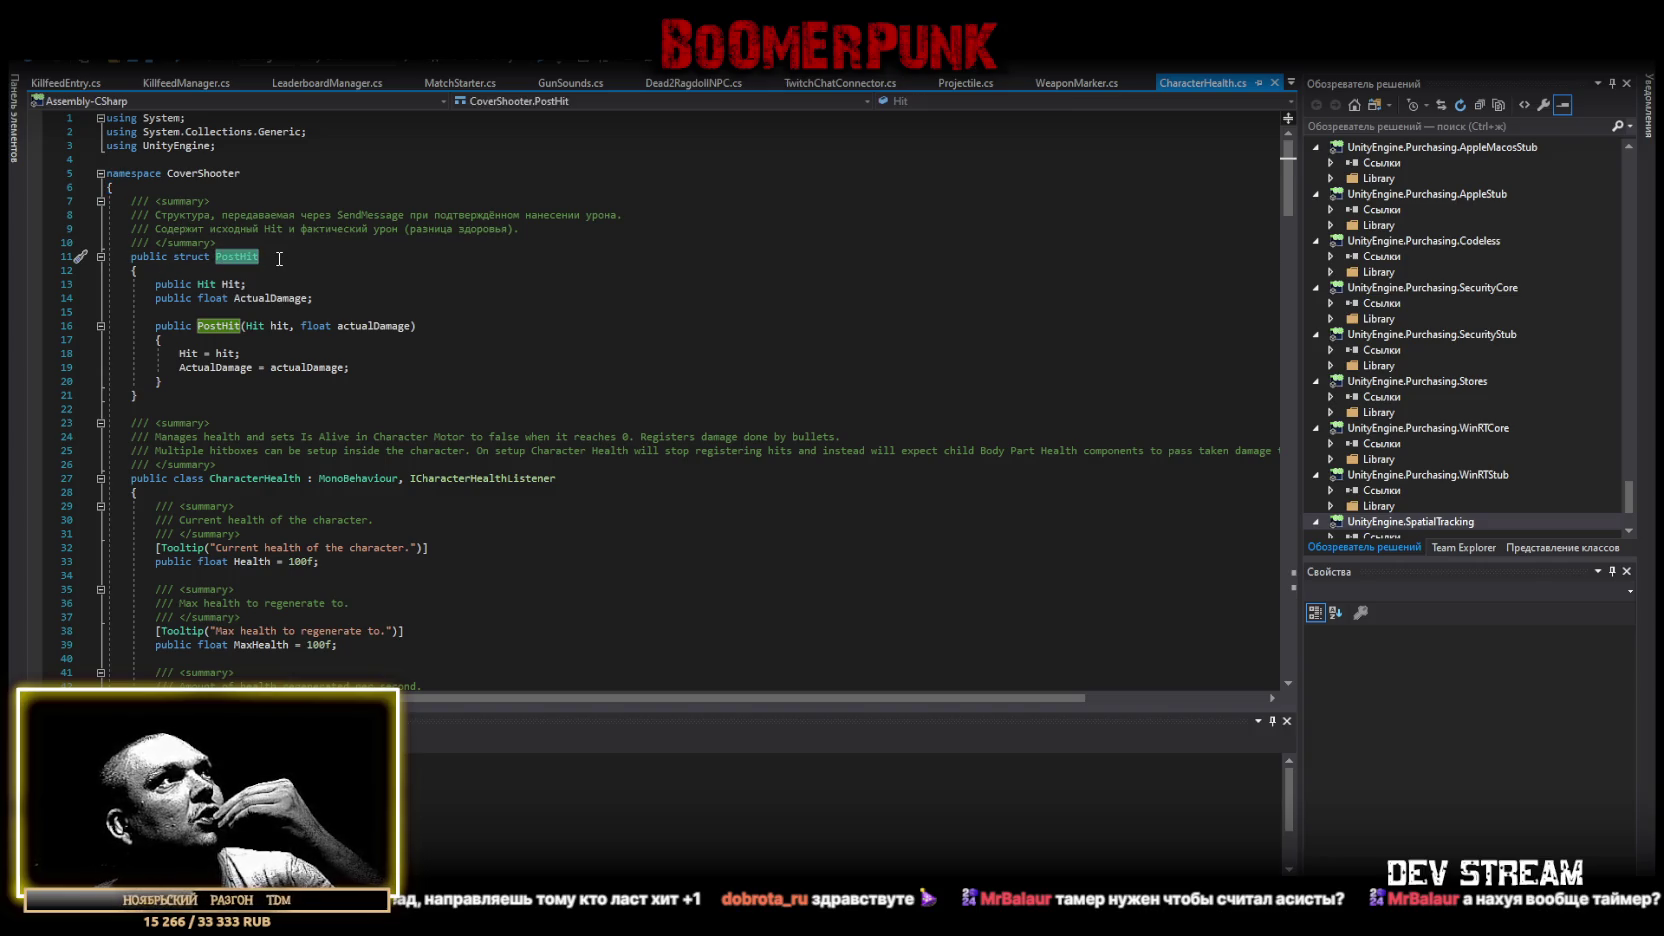
click(452, 367)
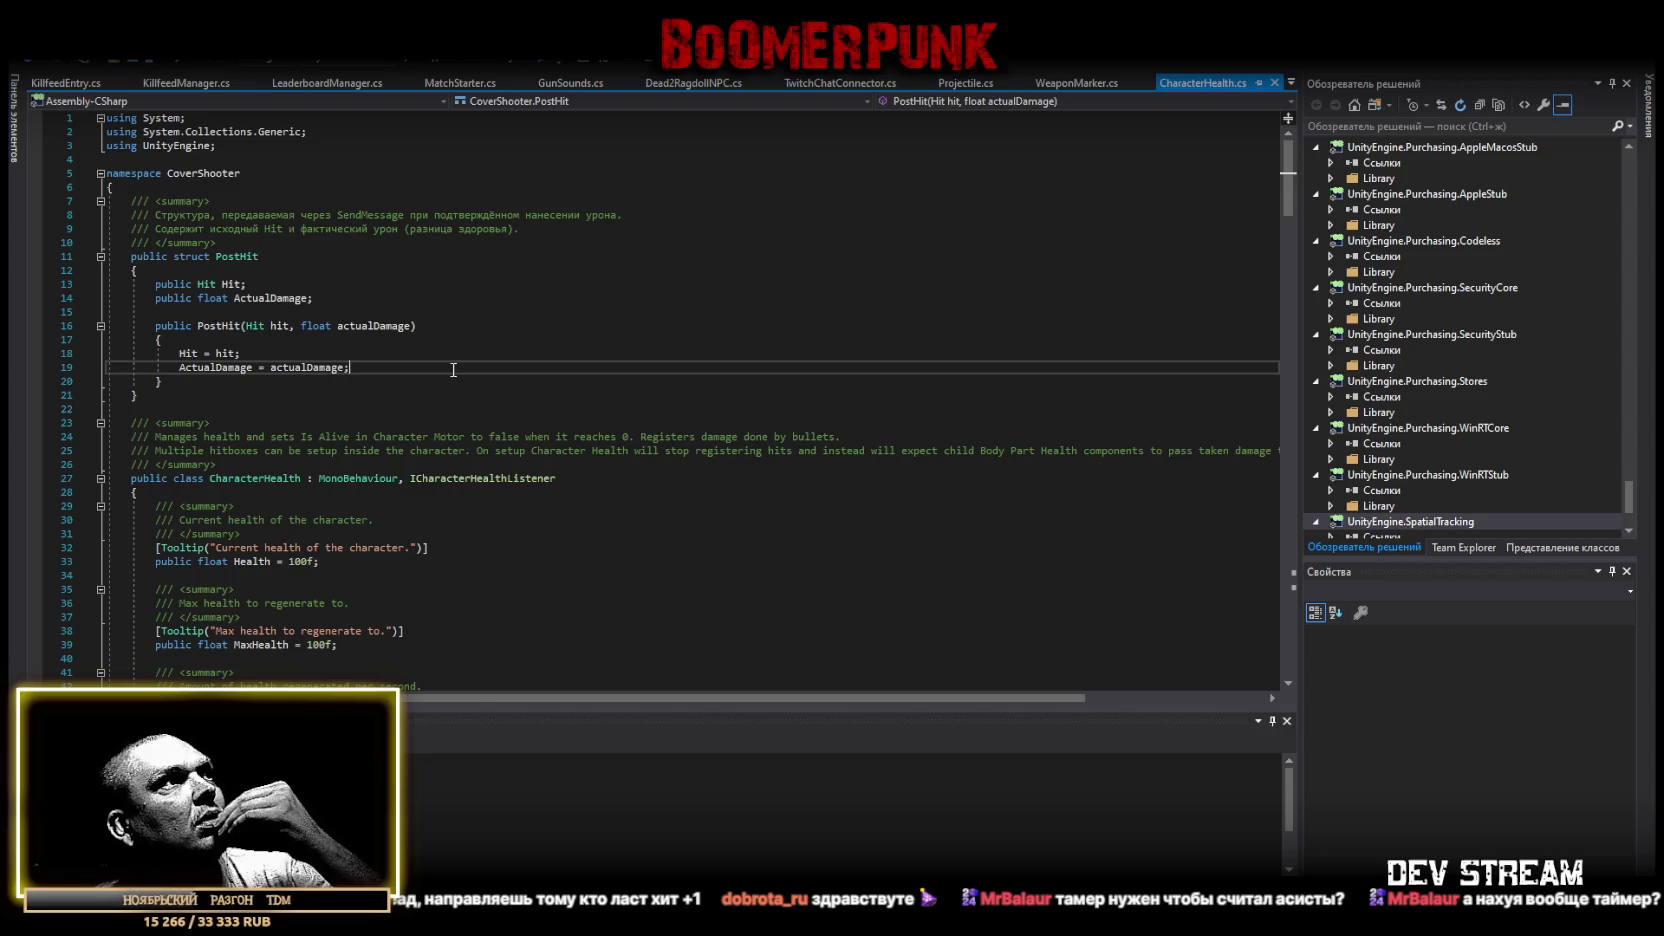
scroll(465, 377, down, 5)
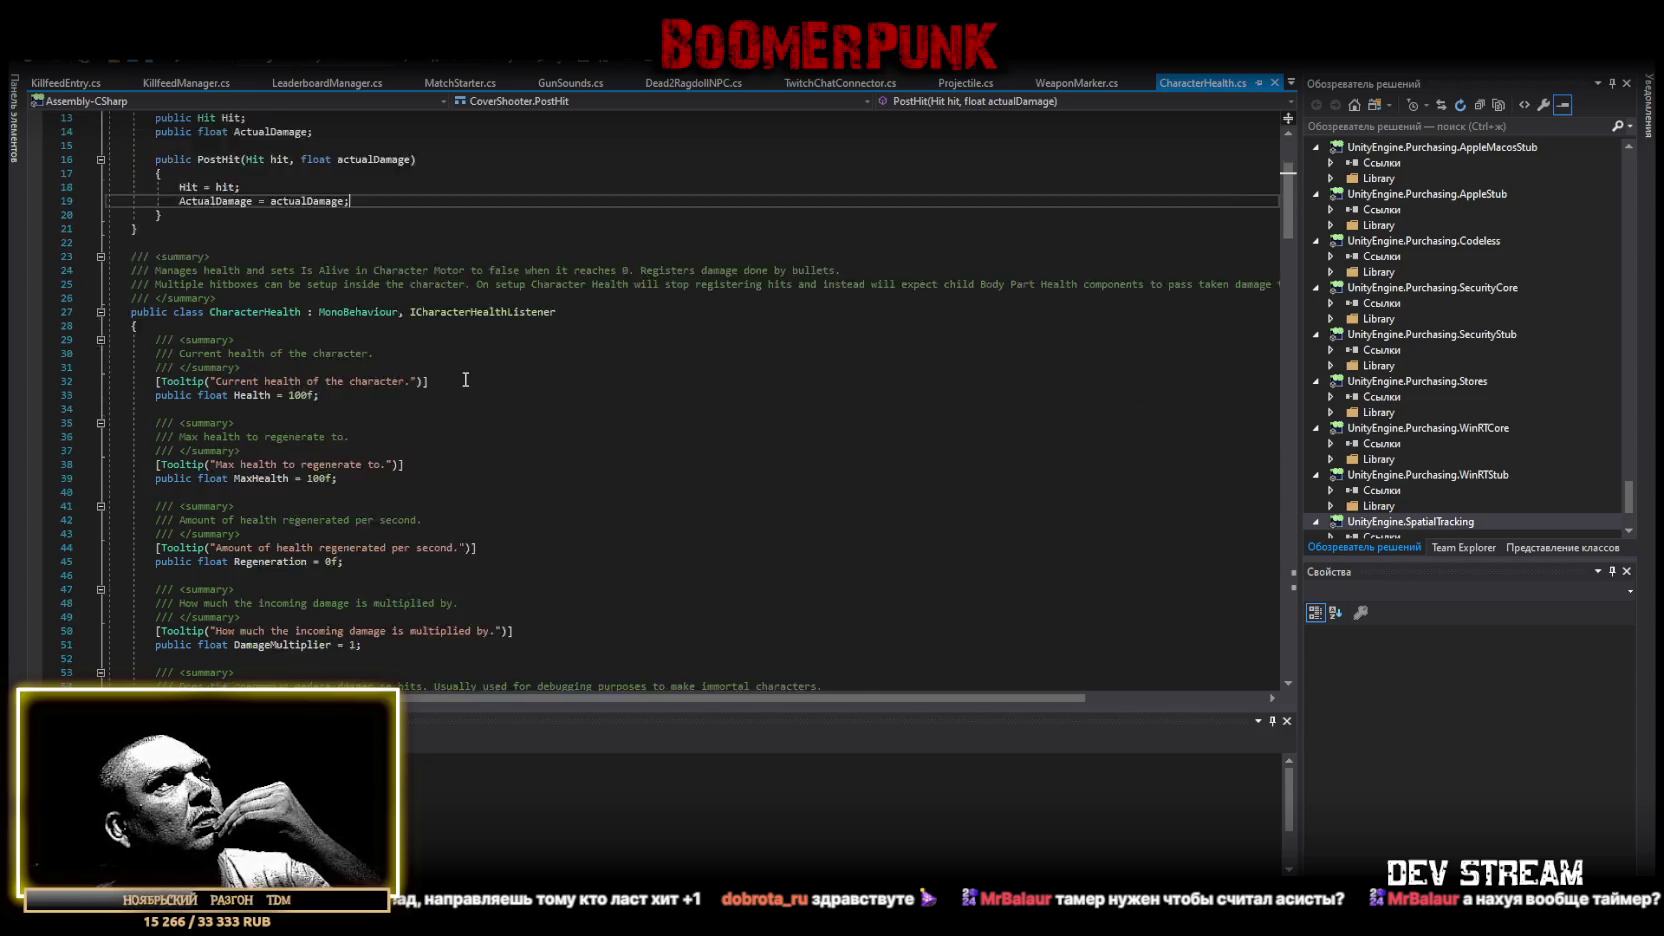
scroll(471, 379, down, 9)
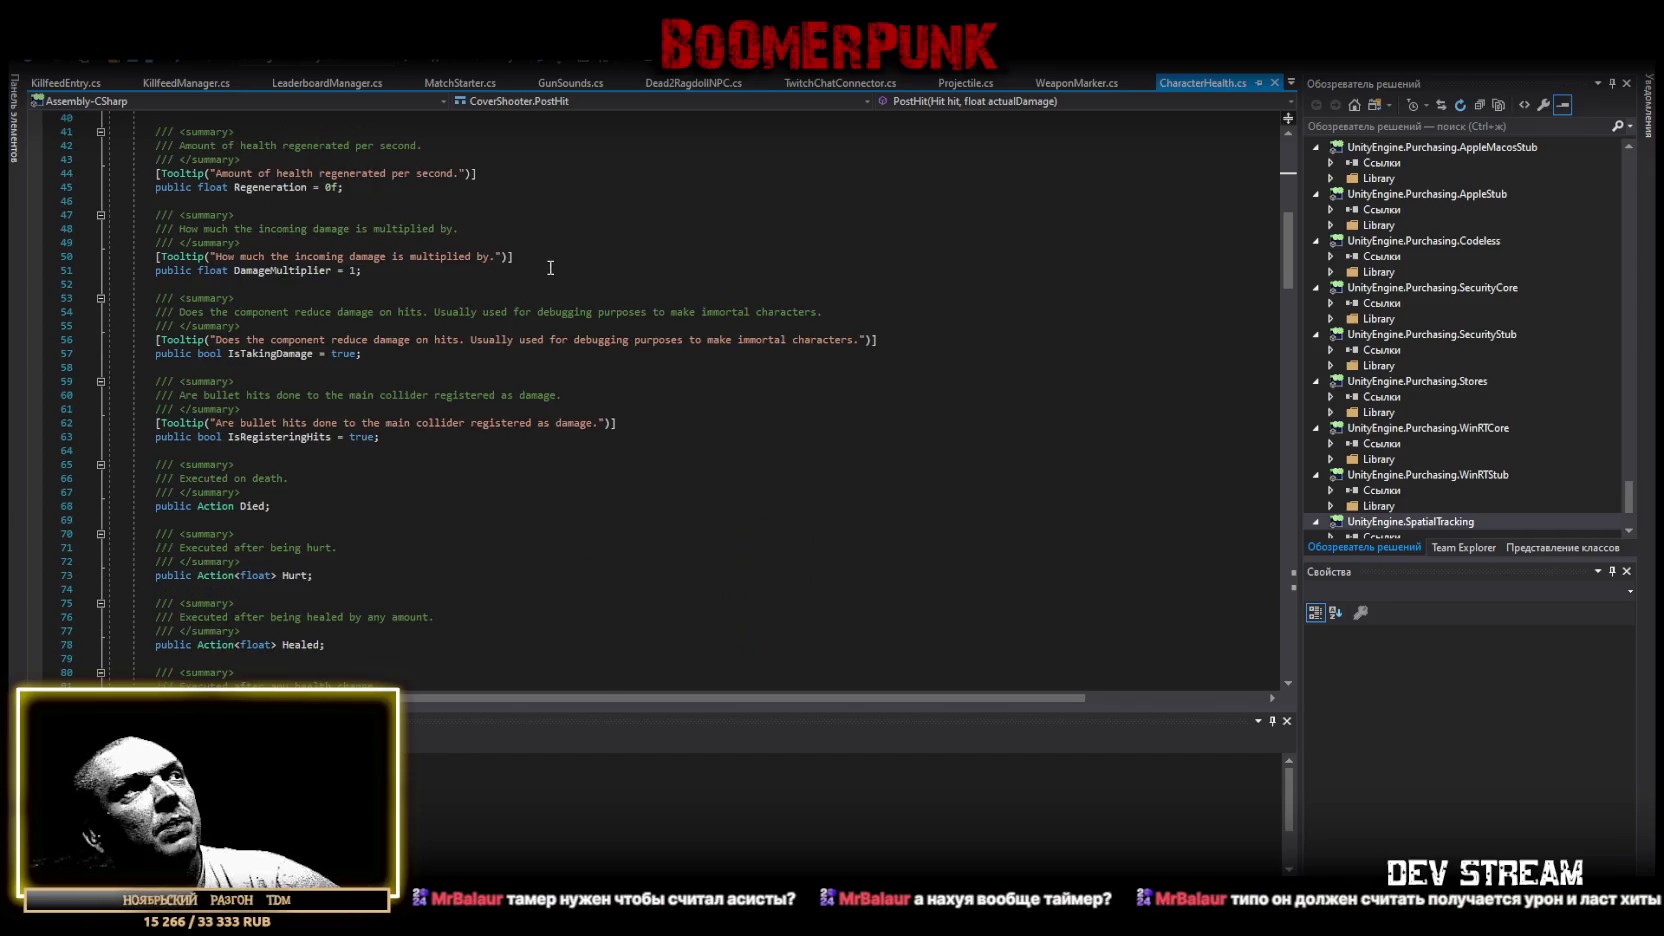
click(1066, 87)
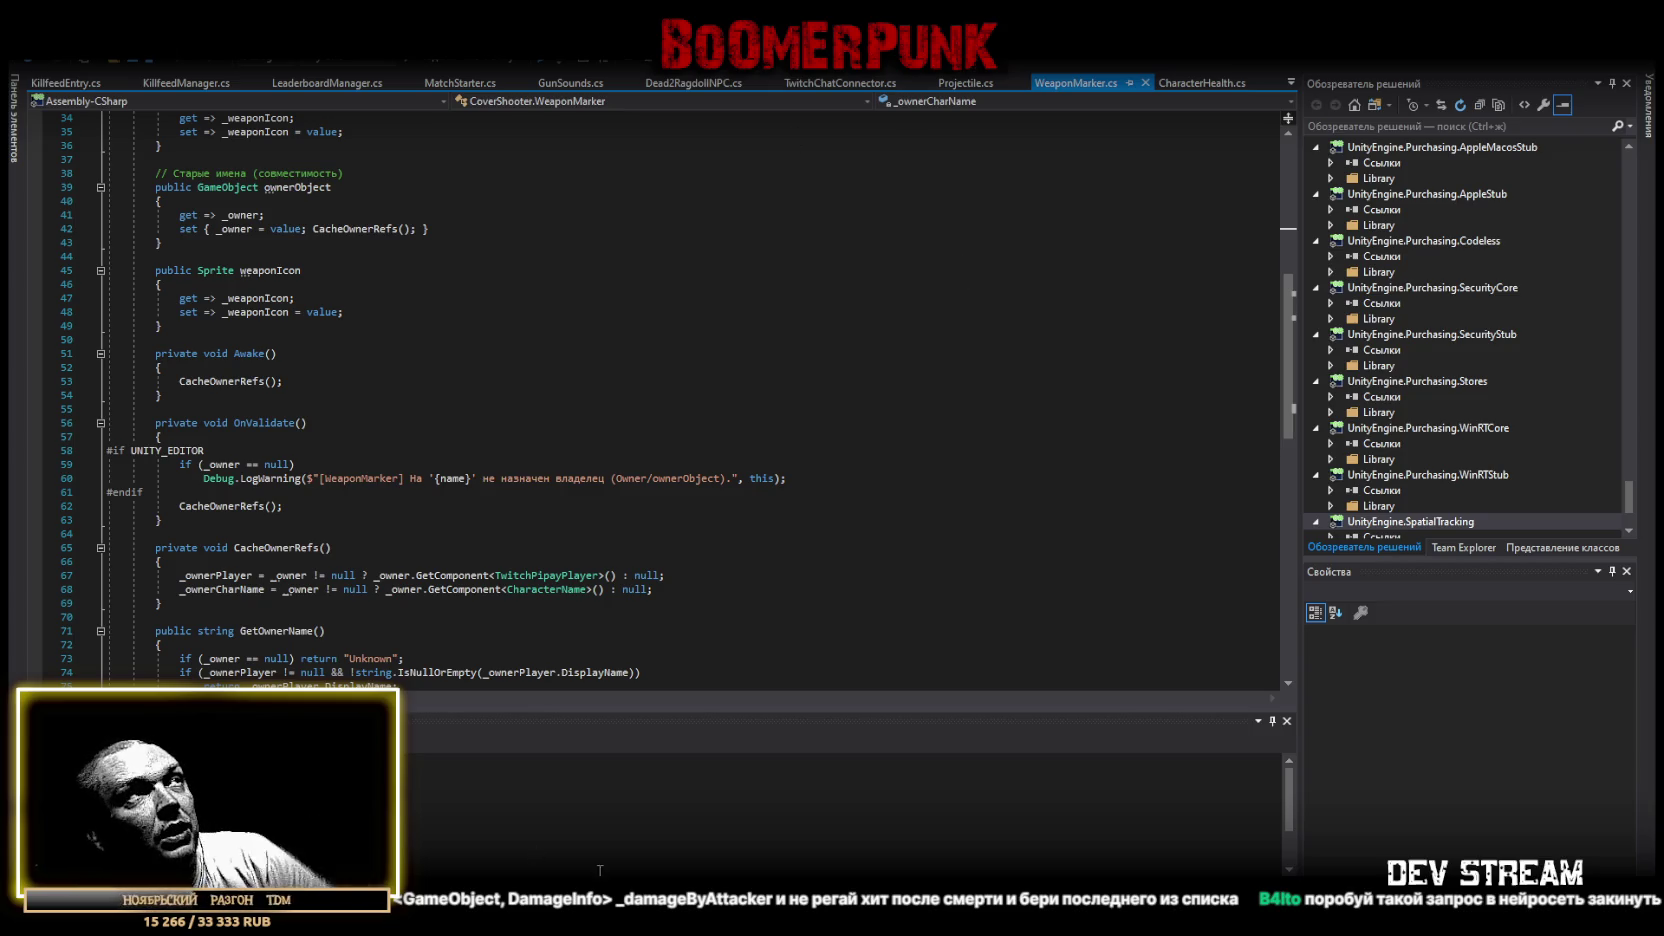
Check the Unity scene, then return to Dead2RagdollNPC.cs at its ResetDeathCount method.
key(alt+Tab)
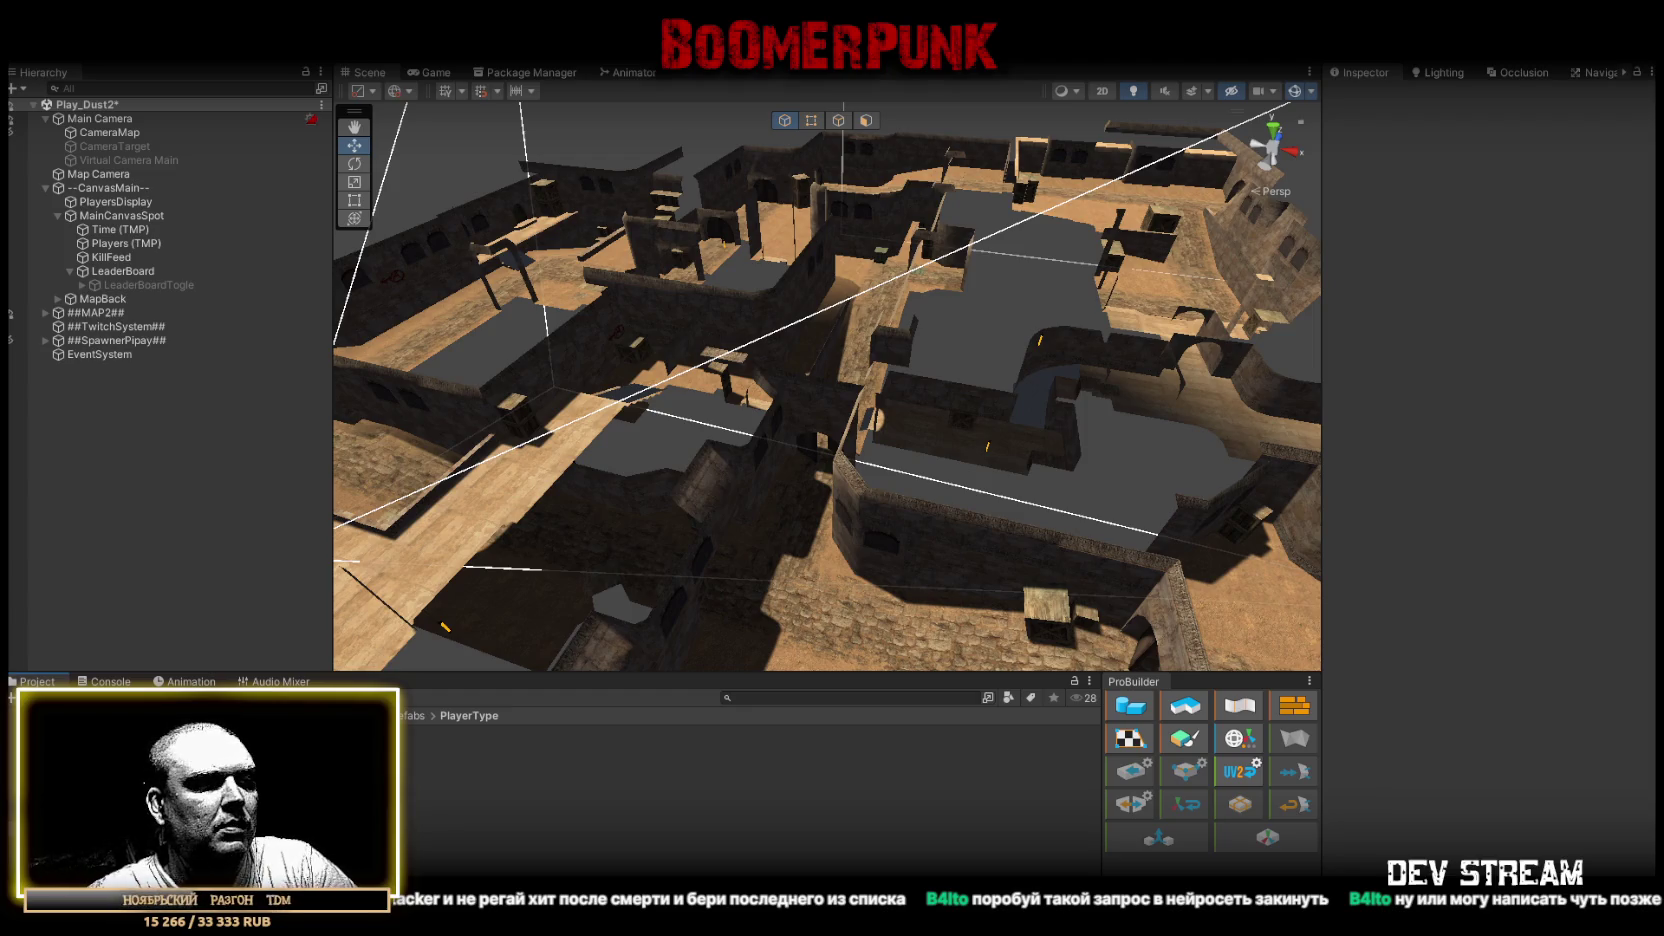
key(alt+Tab)
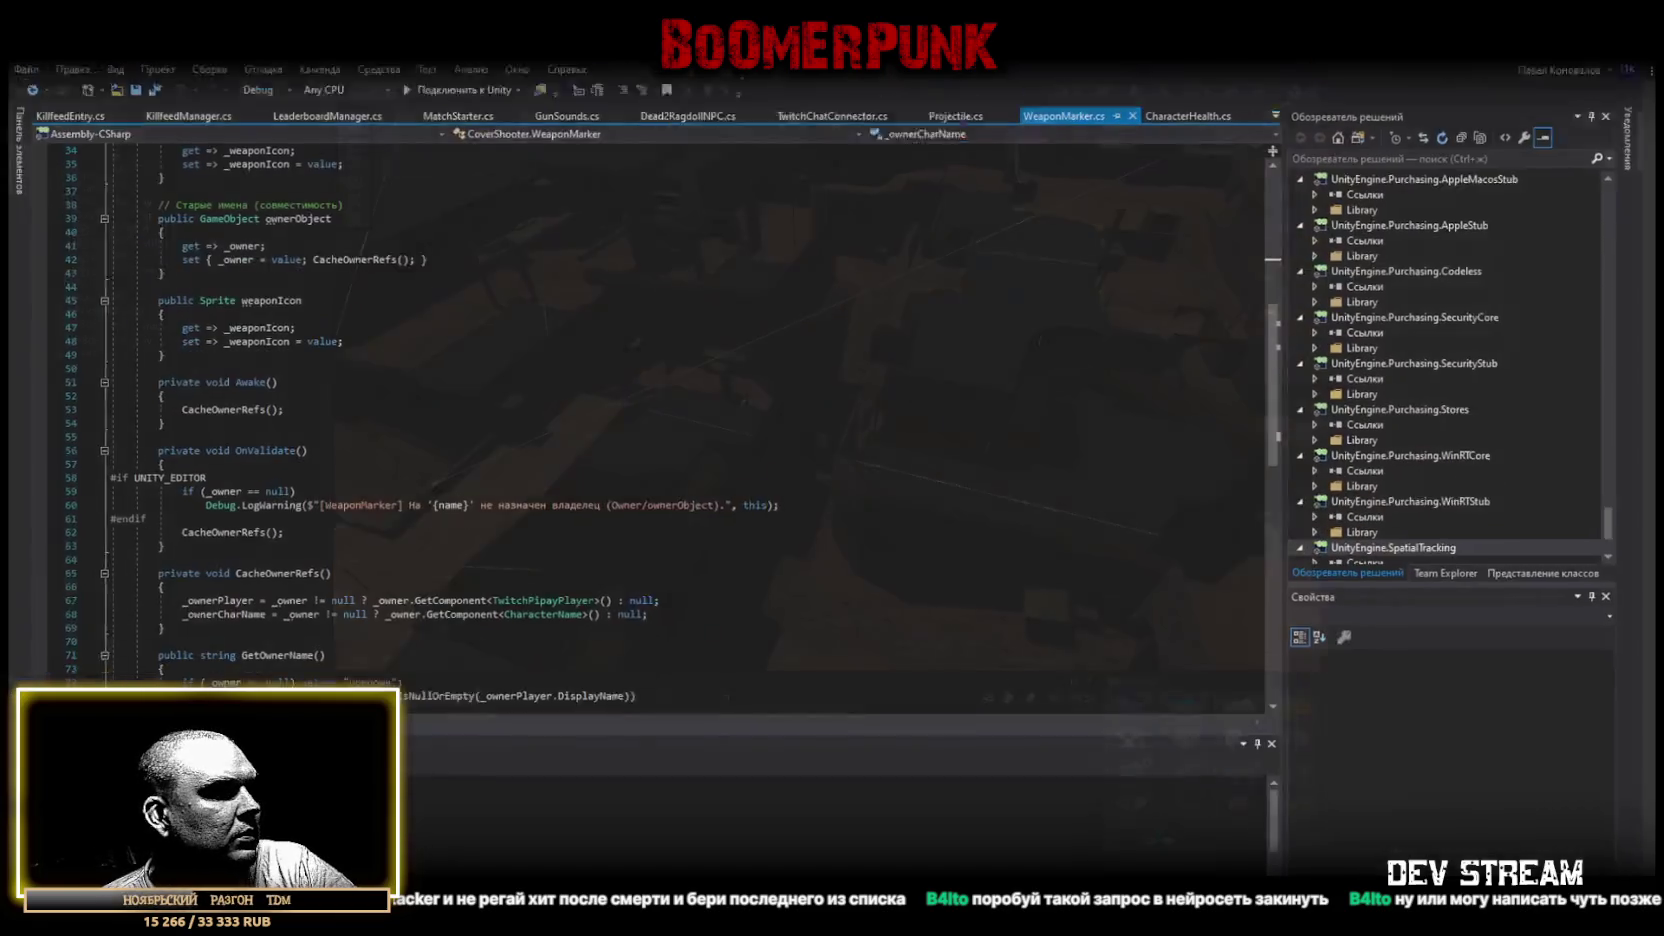
click(685, 85)
scroll(143, 586, down, 15)
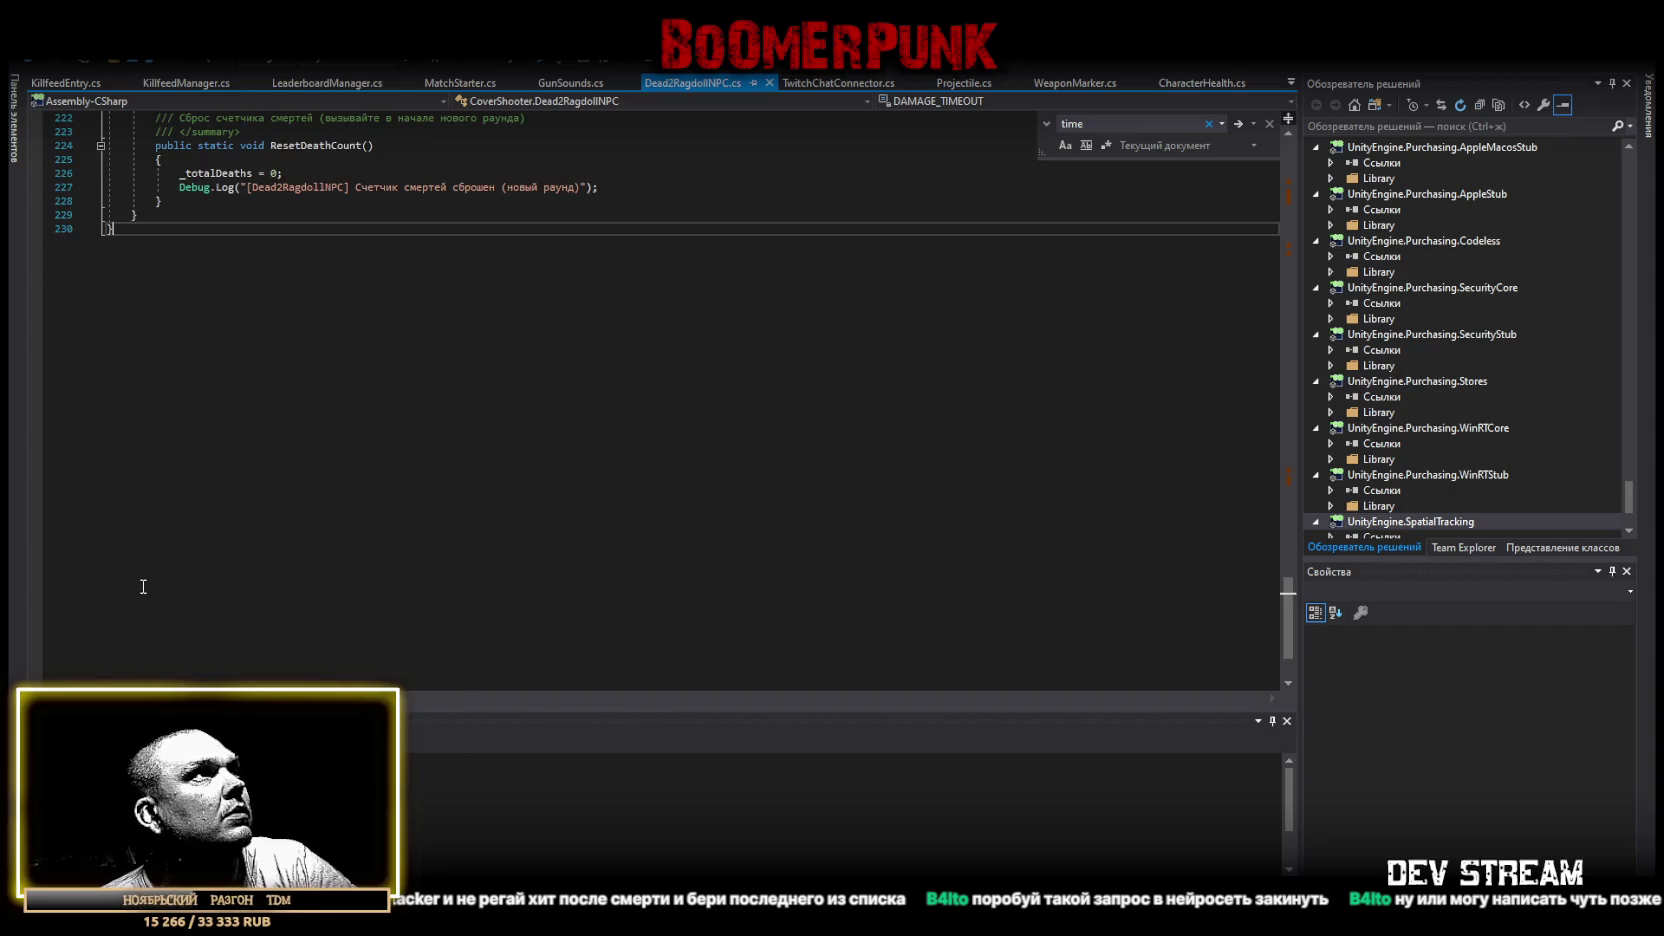
Select all of the Dead2RagdollNPC.cs code and move to another window.
key(ctrl+a)
key(alt+Tab)
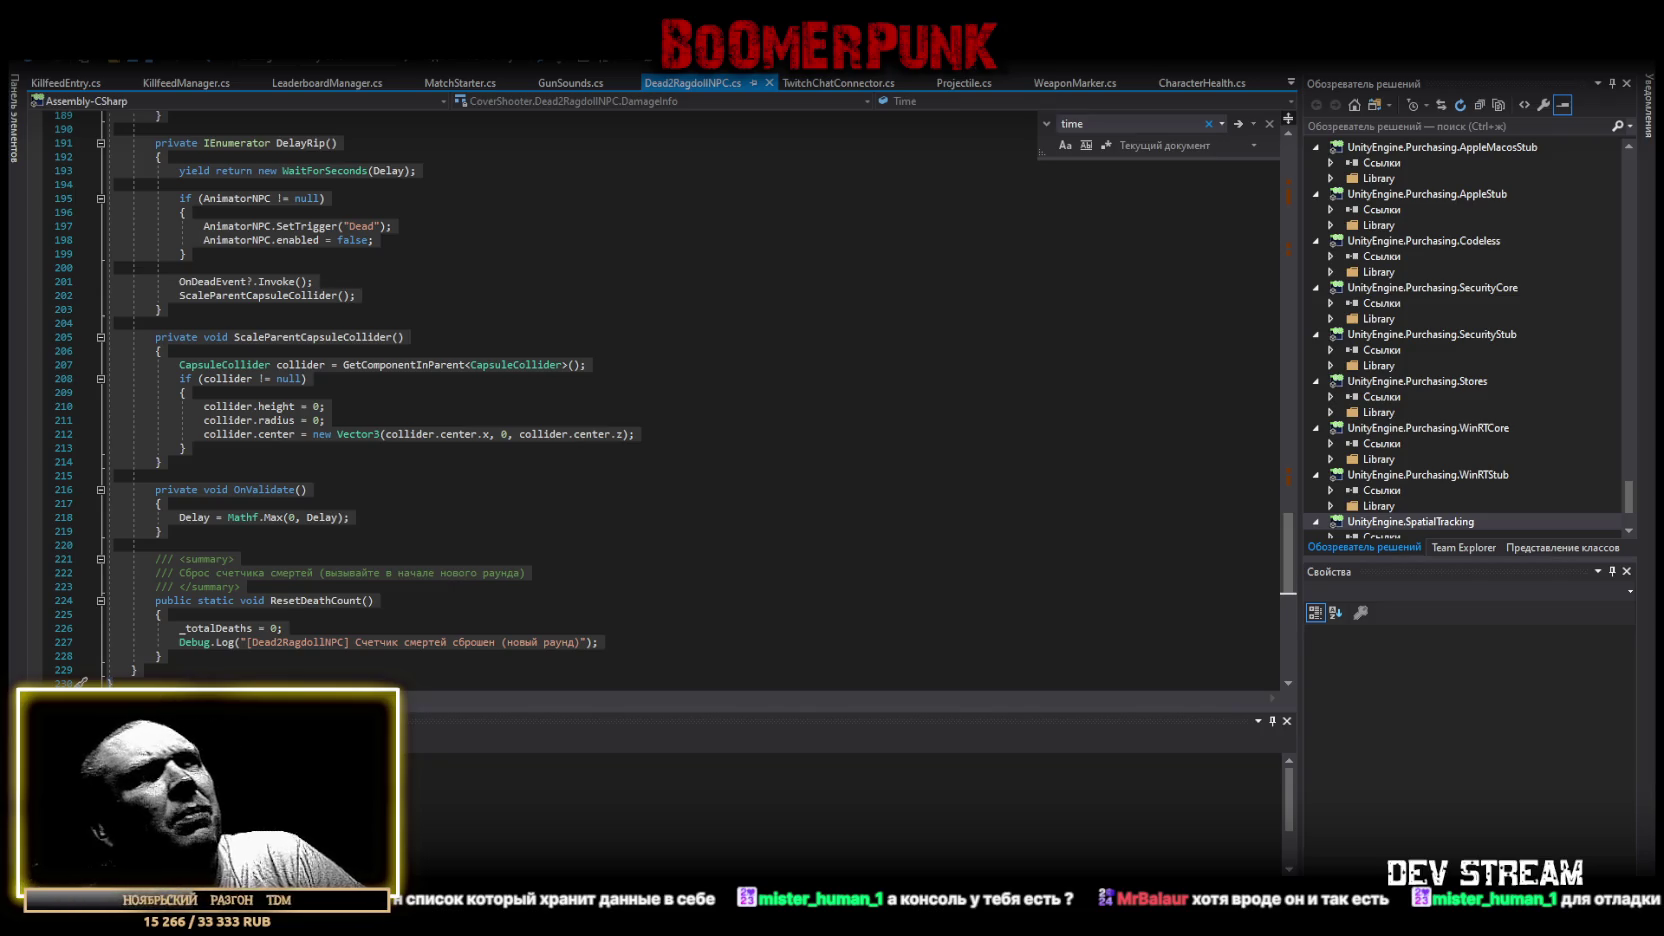
scroll(650, 475, down, 4)
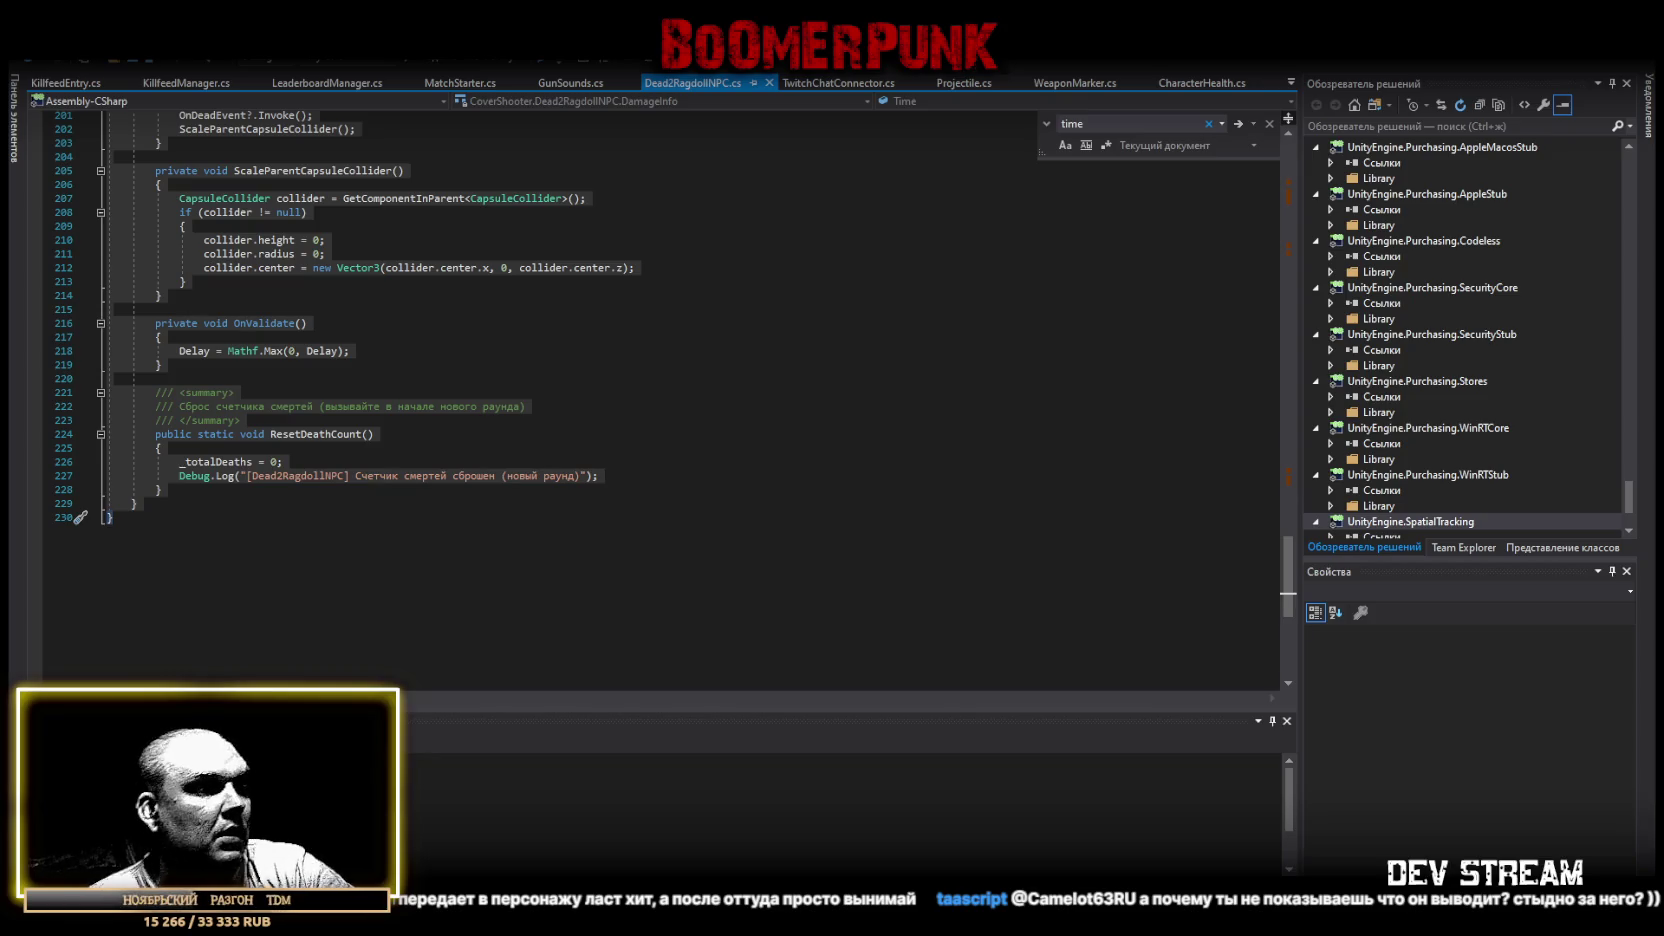
Select the whole WeaponMarker.cs code, then switch to the Unity Play_Dust2 scene.
key(ctrl+a)
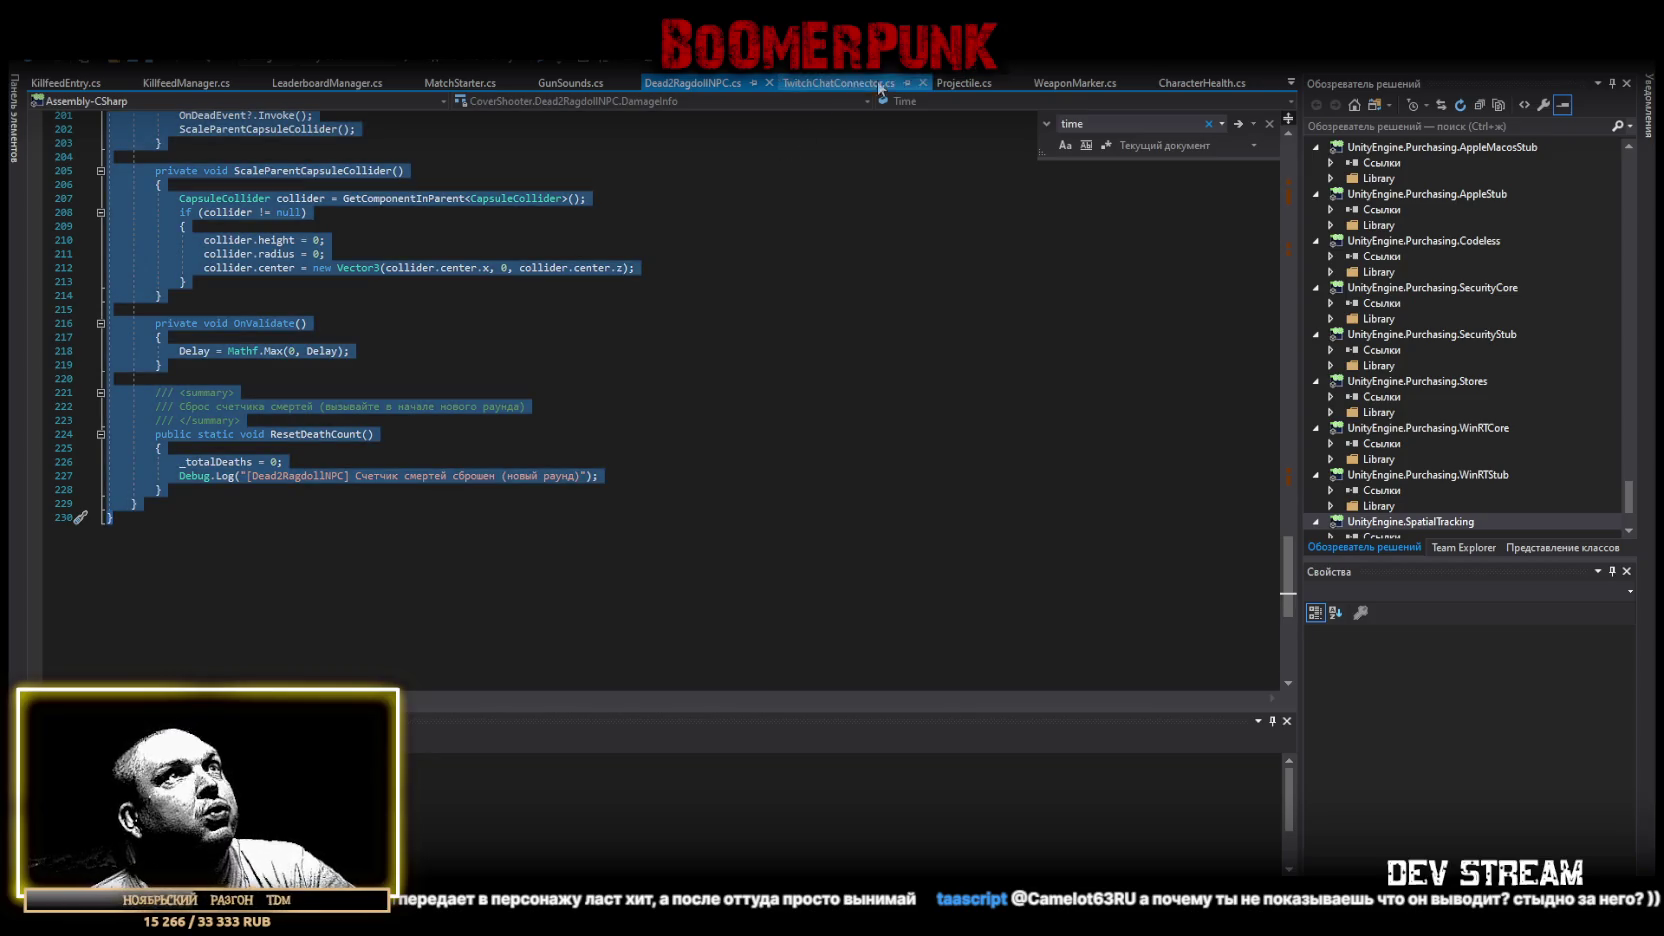
click(1075, 82)
scroll(576, 342, down, 15)
click(141, 501)
key(ctrl+a)
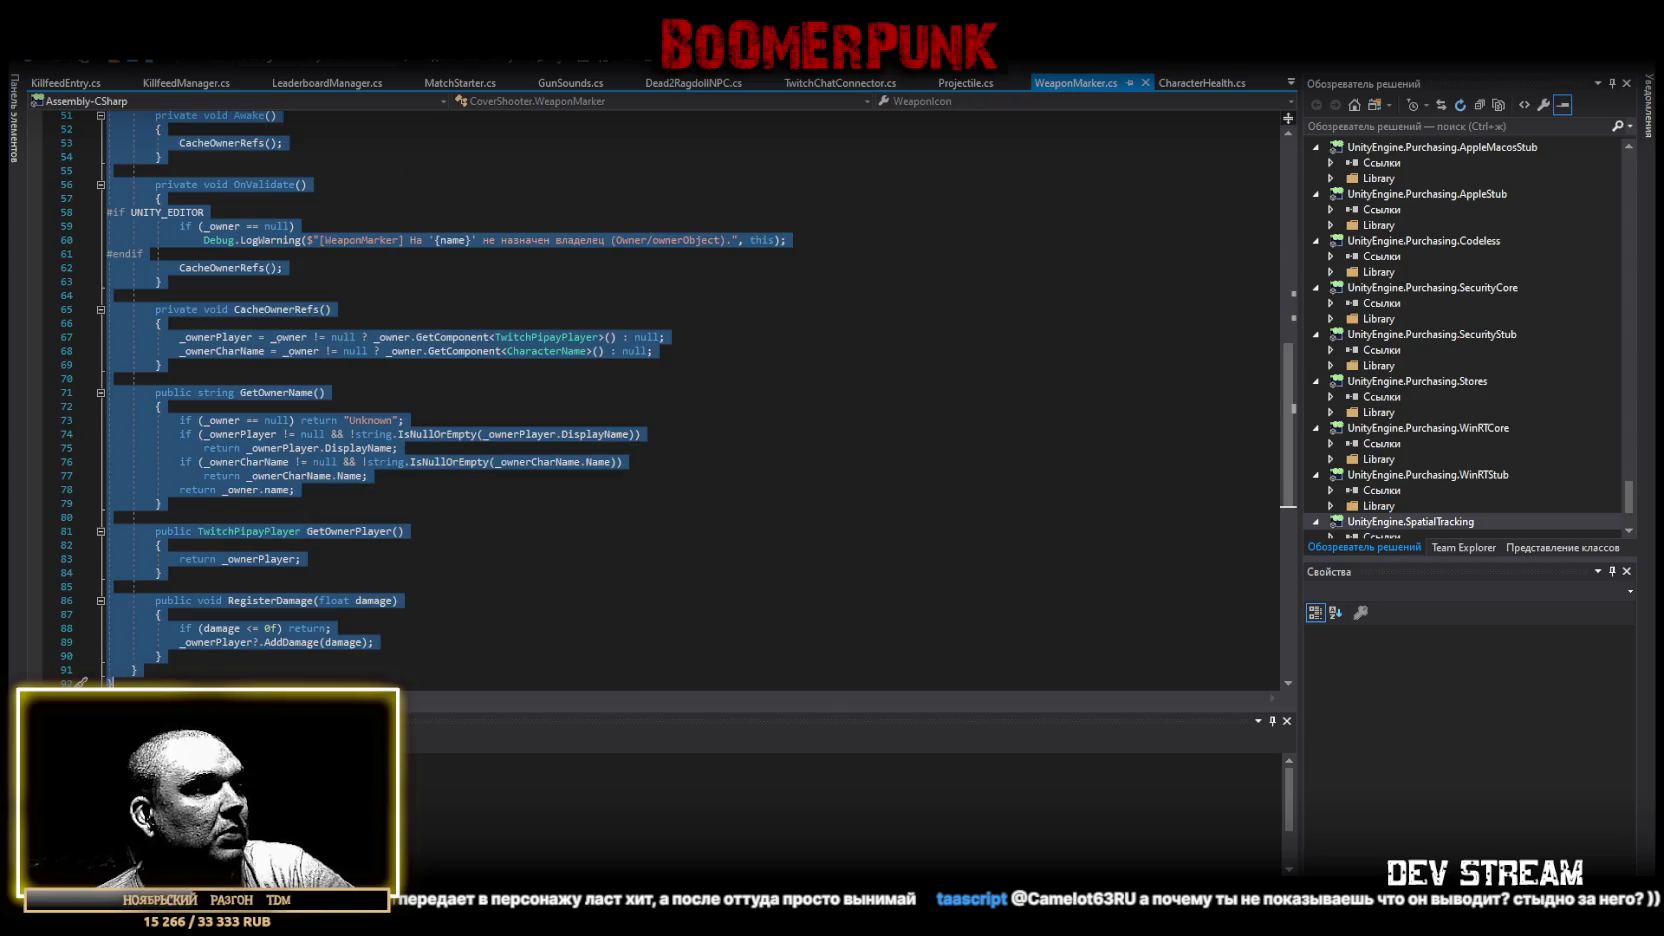
key(alt+Tab)
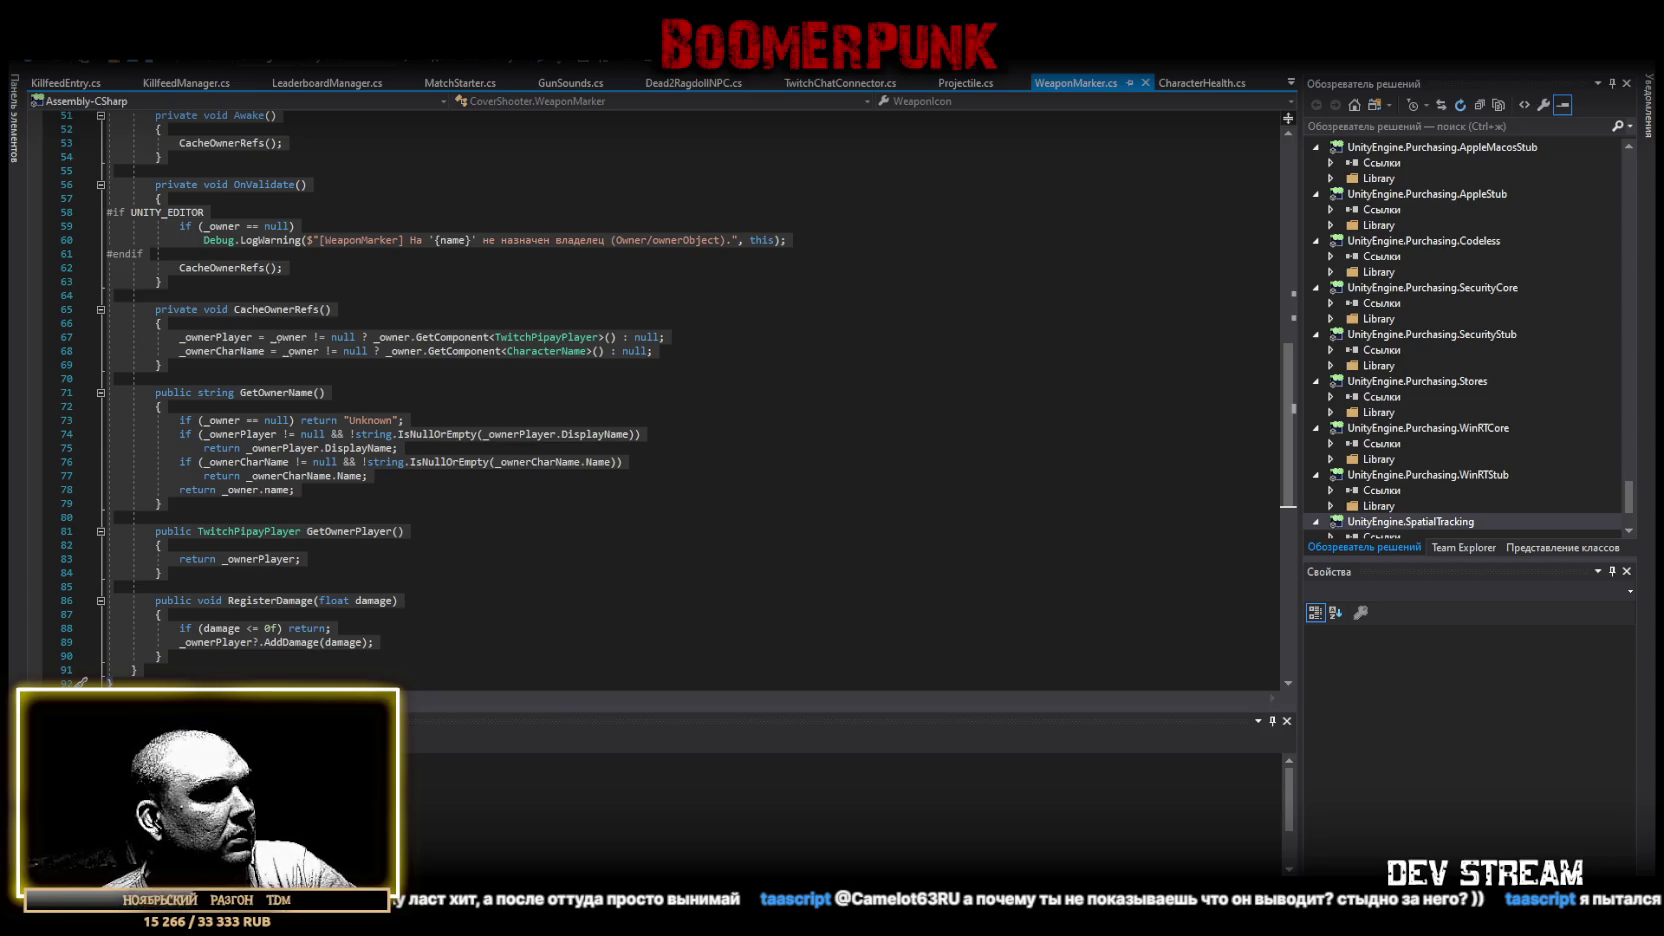
key(alt+Tab)
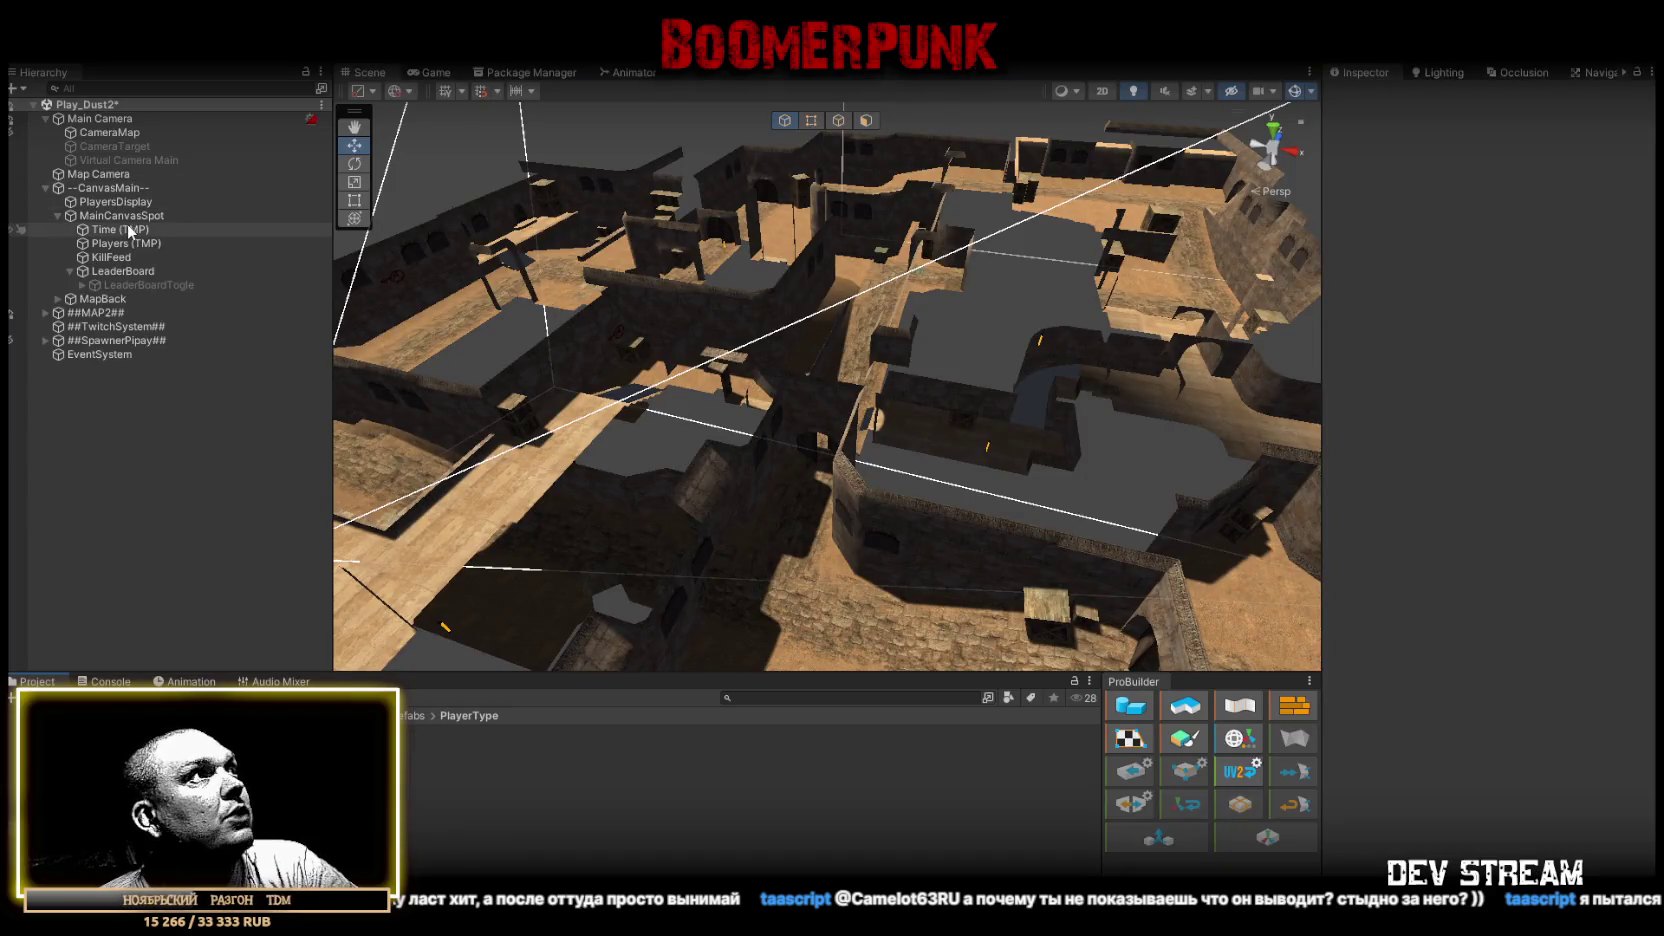
Open the TRCchaters prefab and copy the property path of Pist1_3's Weapon Marker Owner field.
click(330, 732)
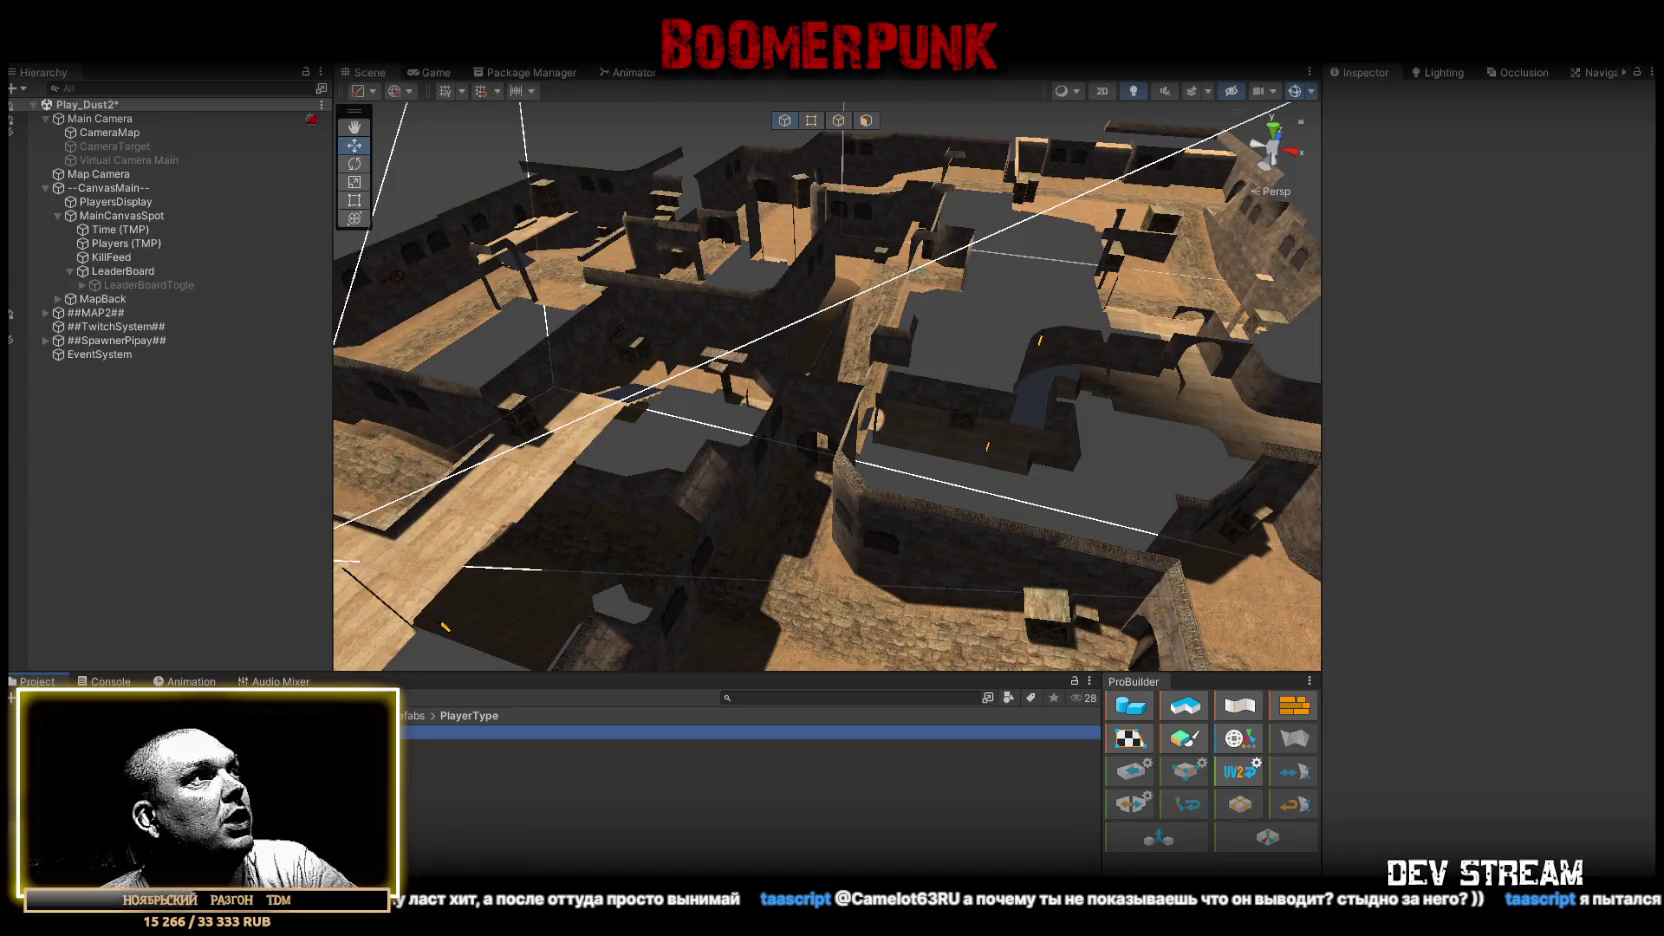
double_click(330, 732)
click(202, 432)
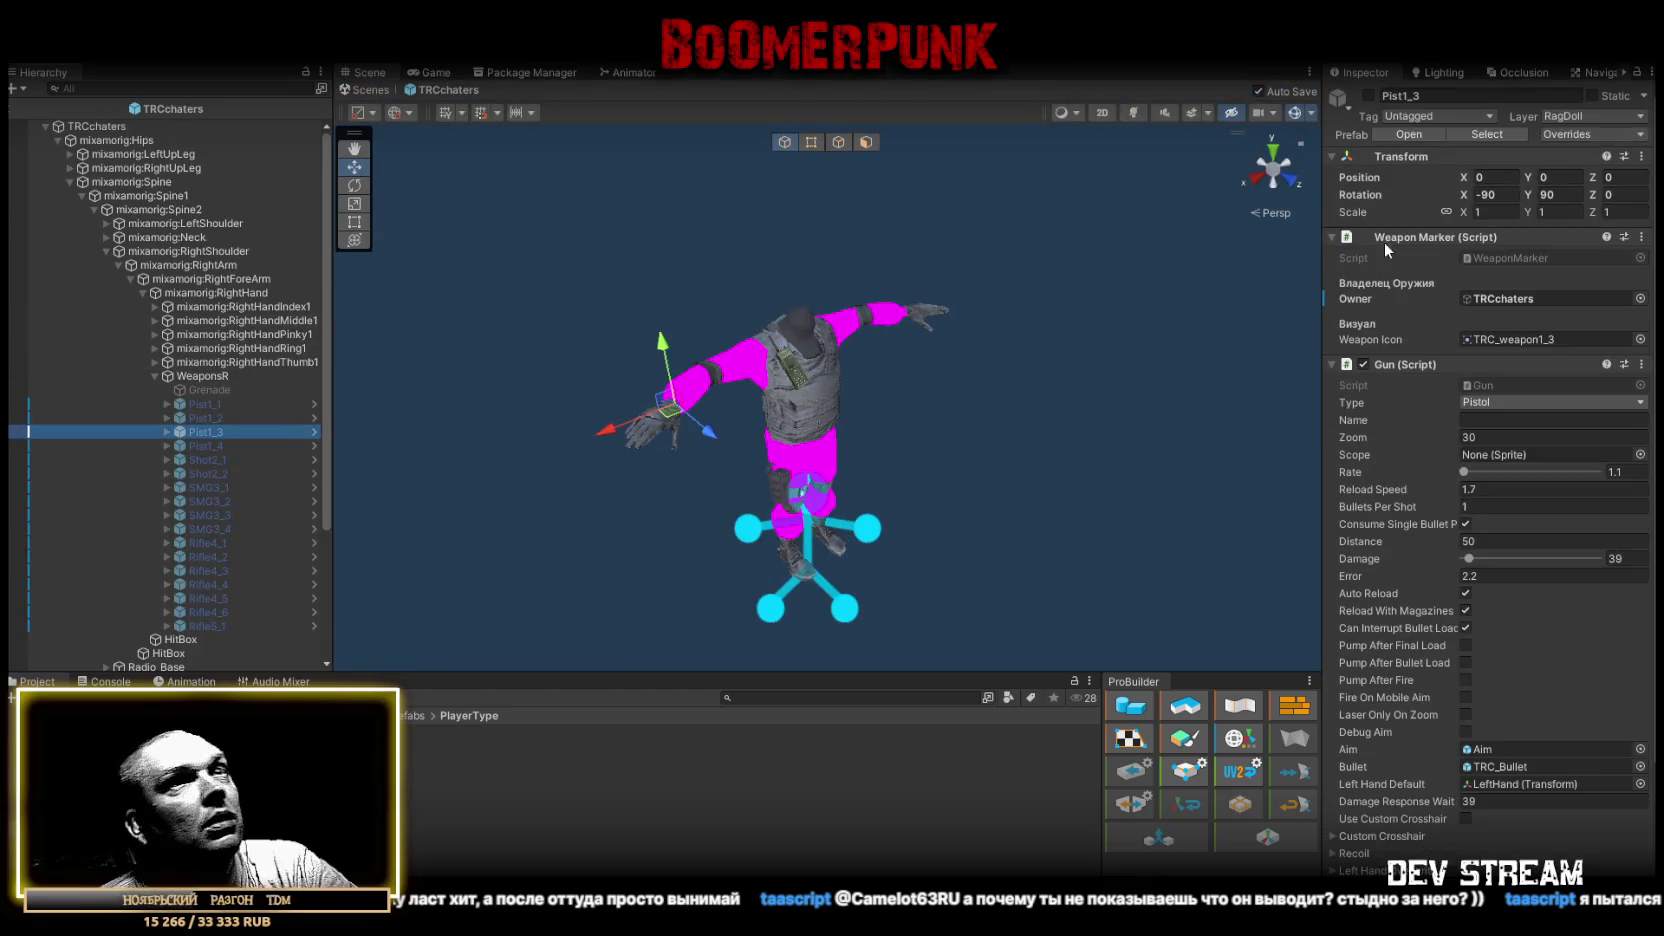
right_click(1353, 297)
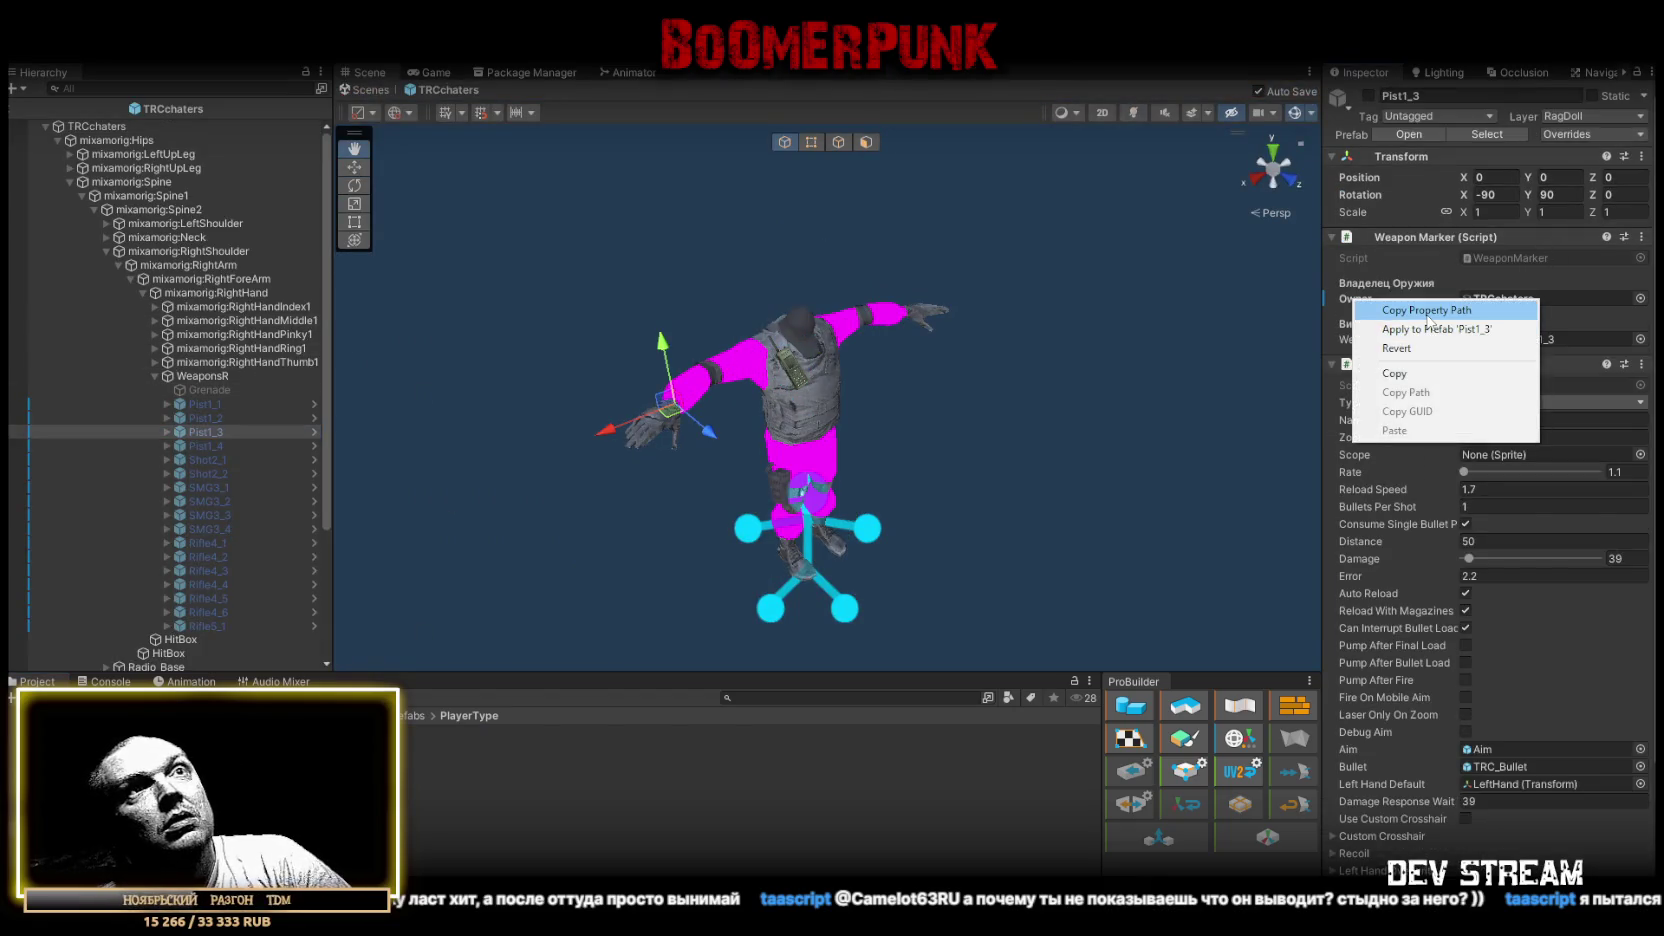
click(1427, 311)
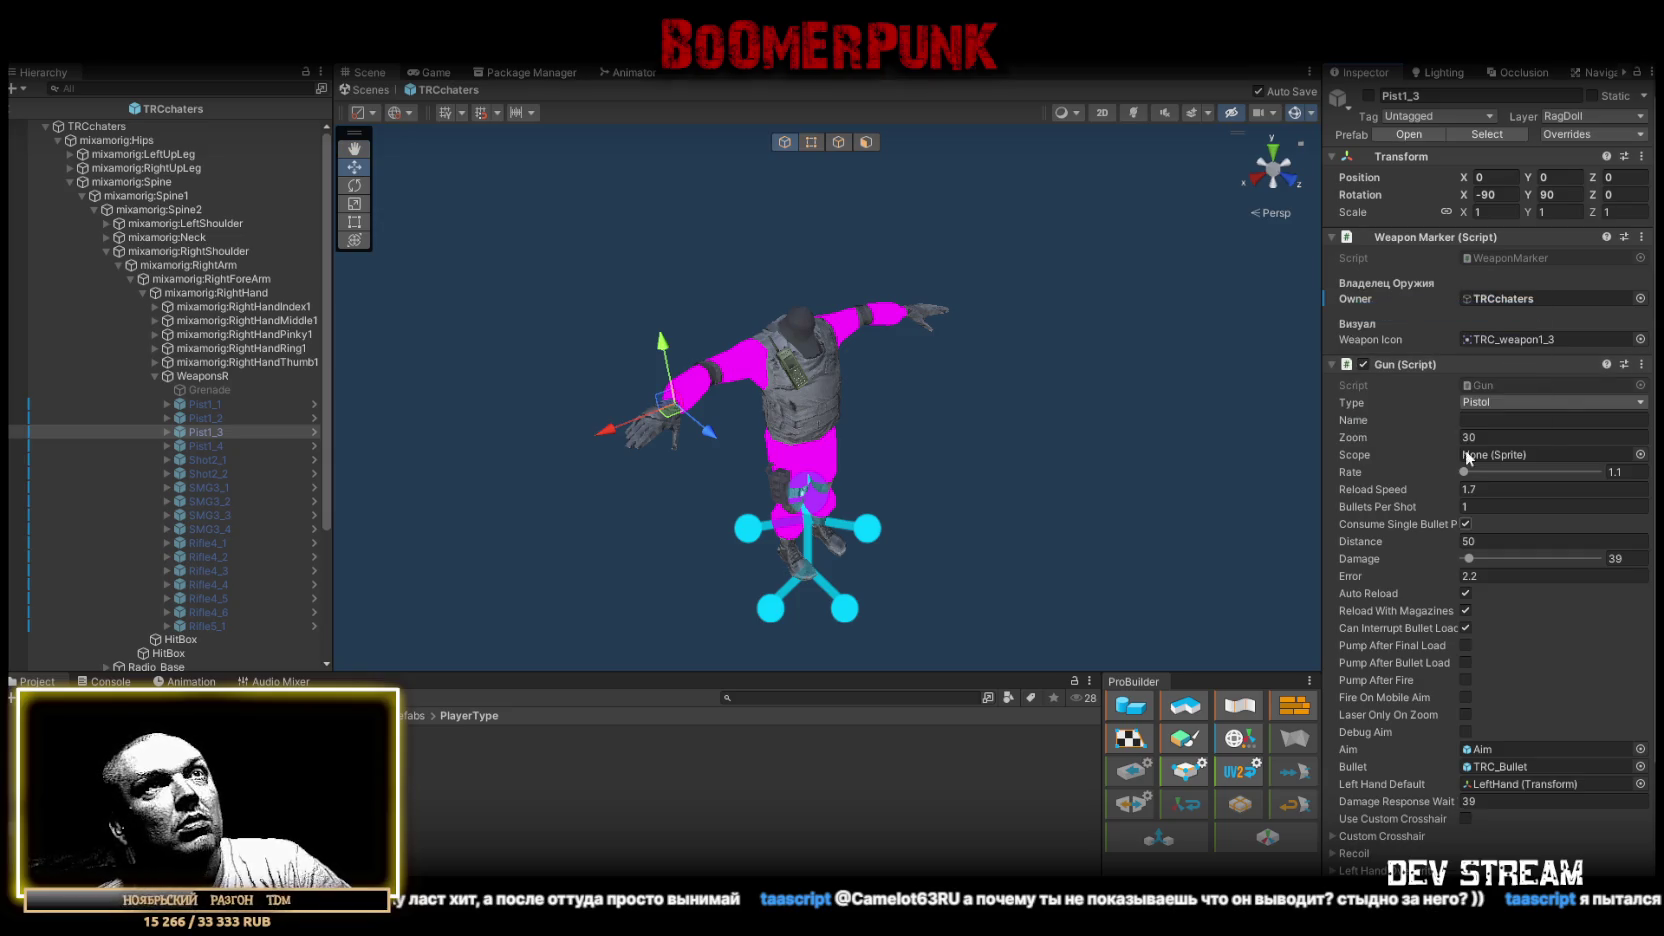
right_click(1357, 298)
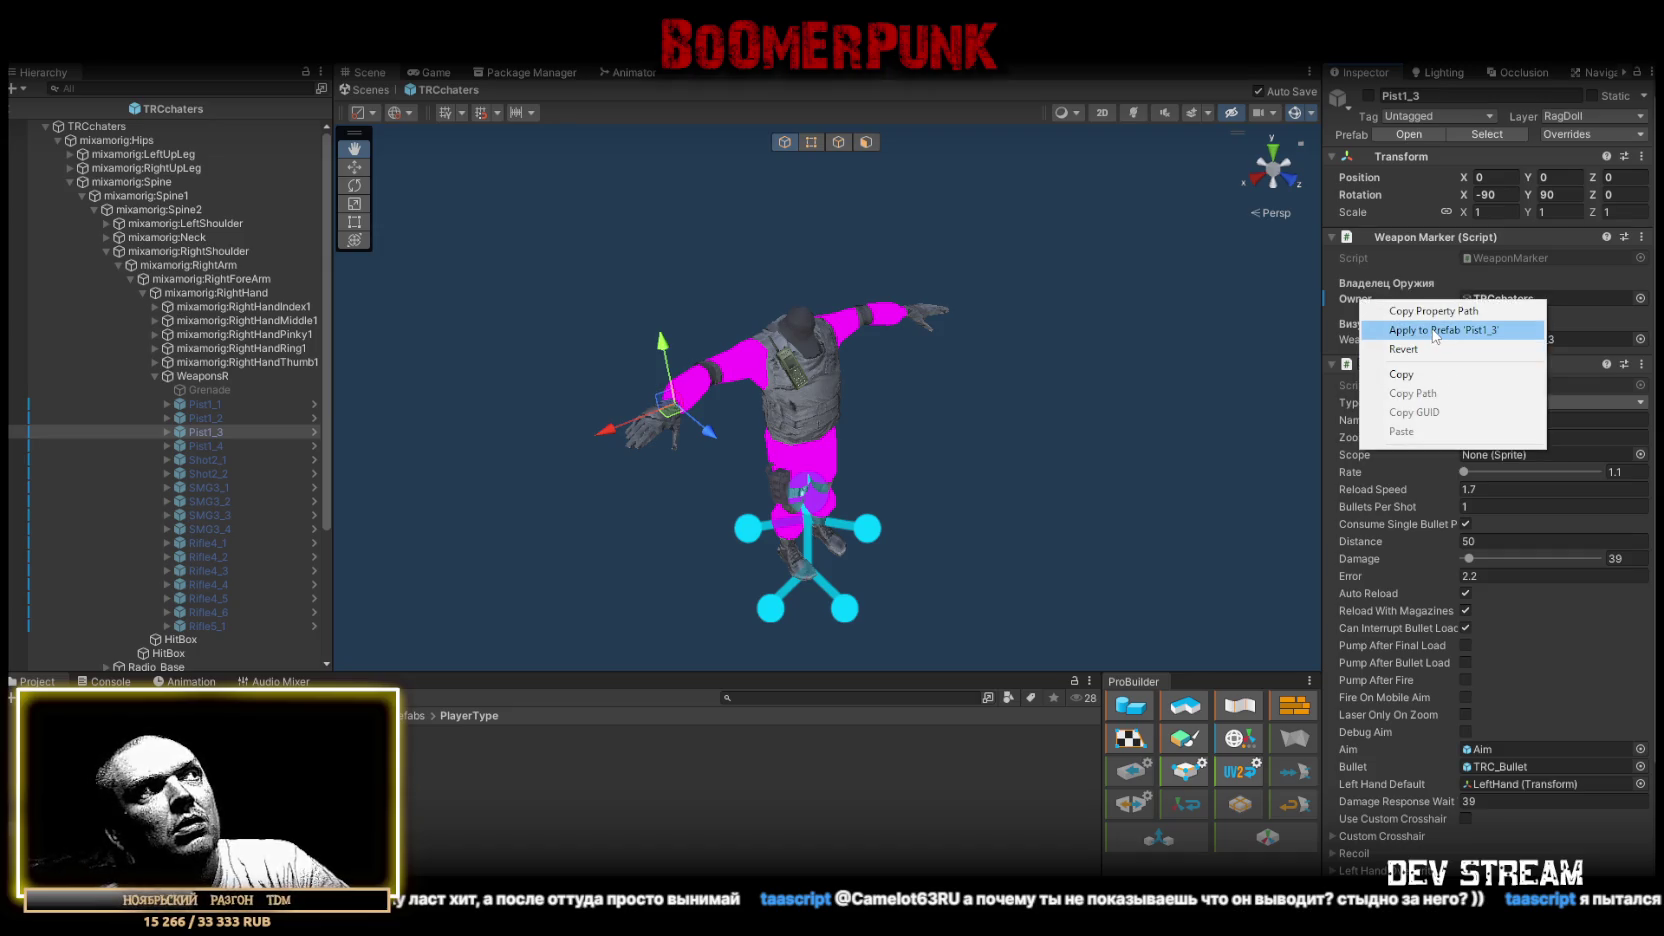
key(Escape)
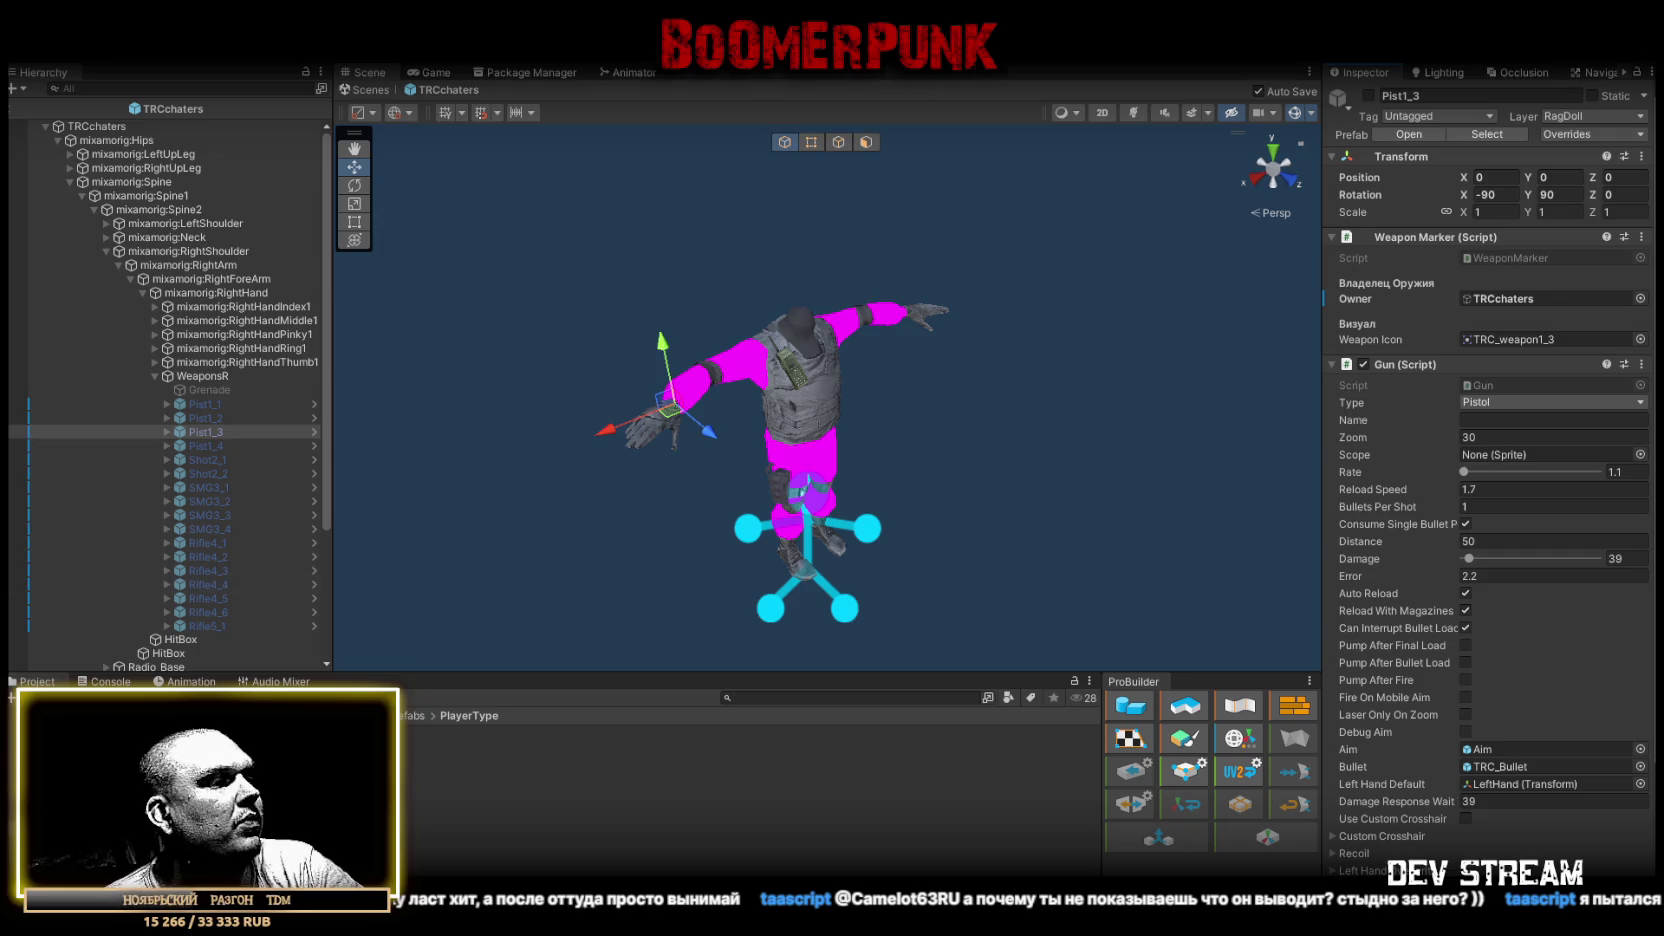
key(alt+Tab)
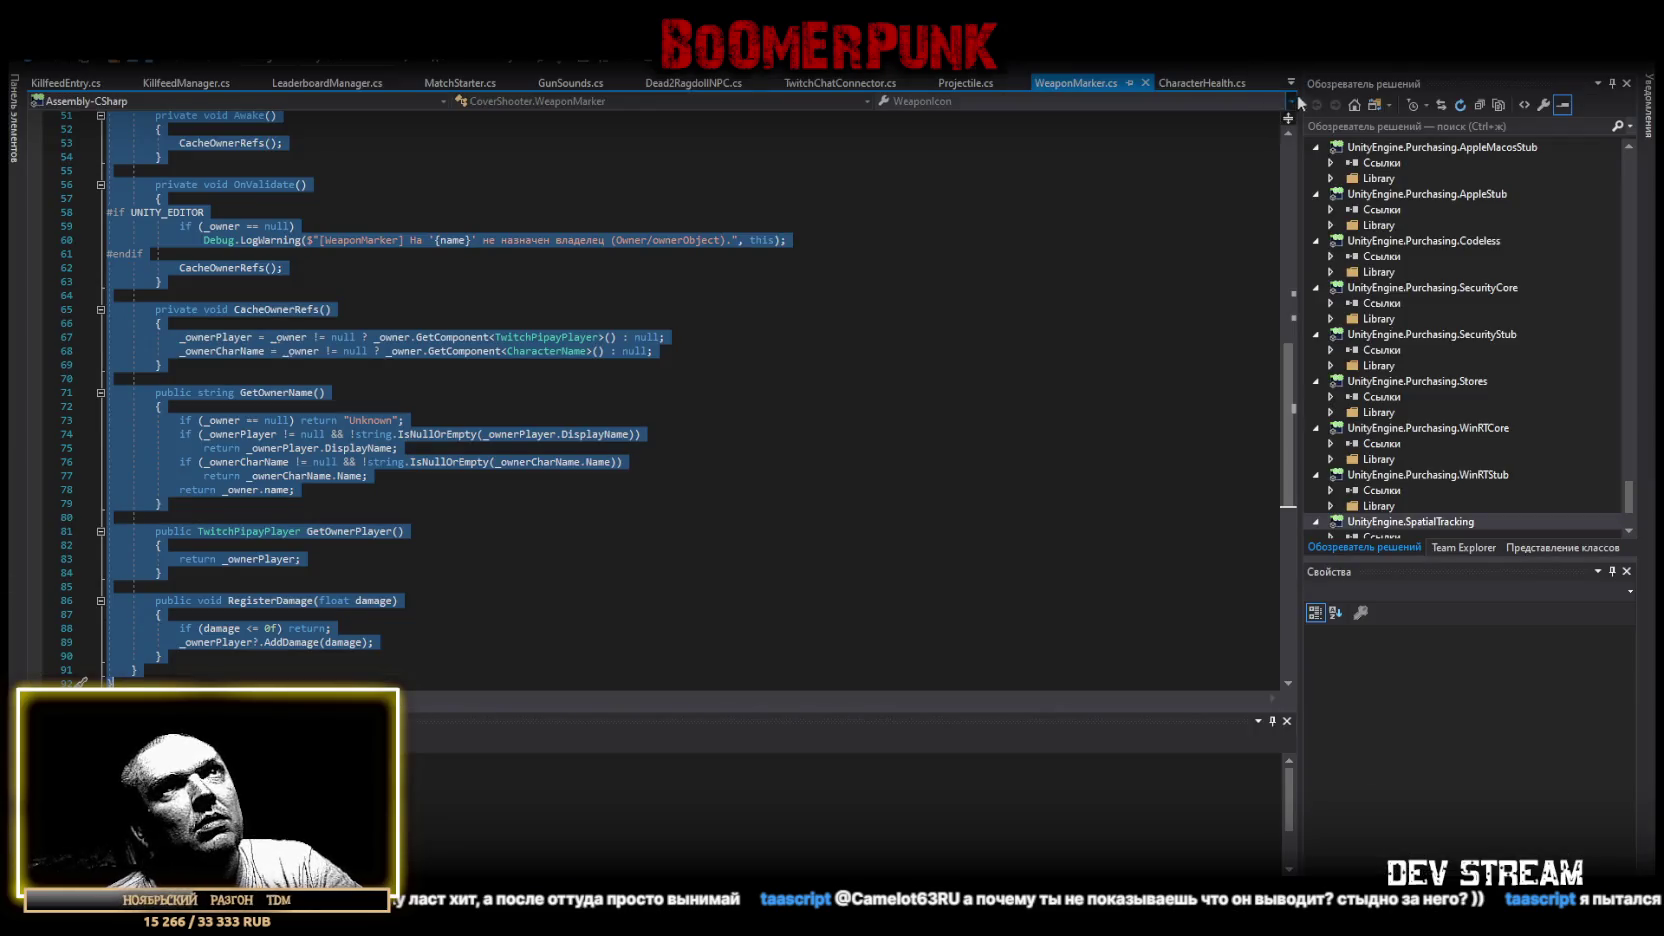
View TwitchPipayPlayer.cs from its class declaration and serialized fields, then return to Unity.
click(1283, 87)
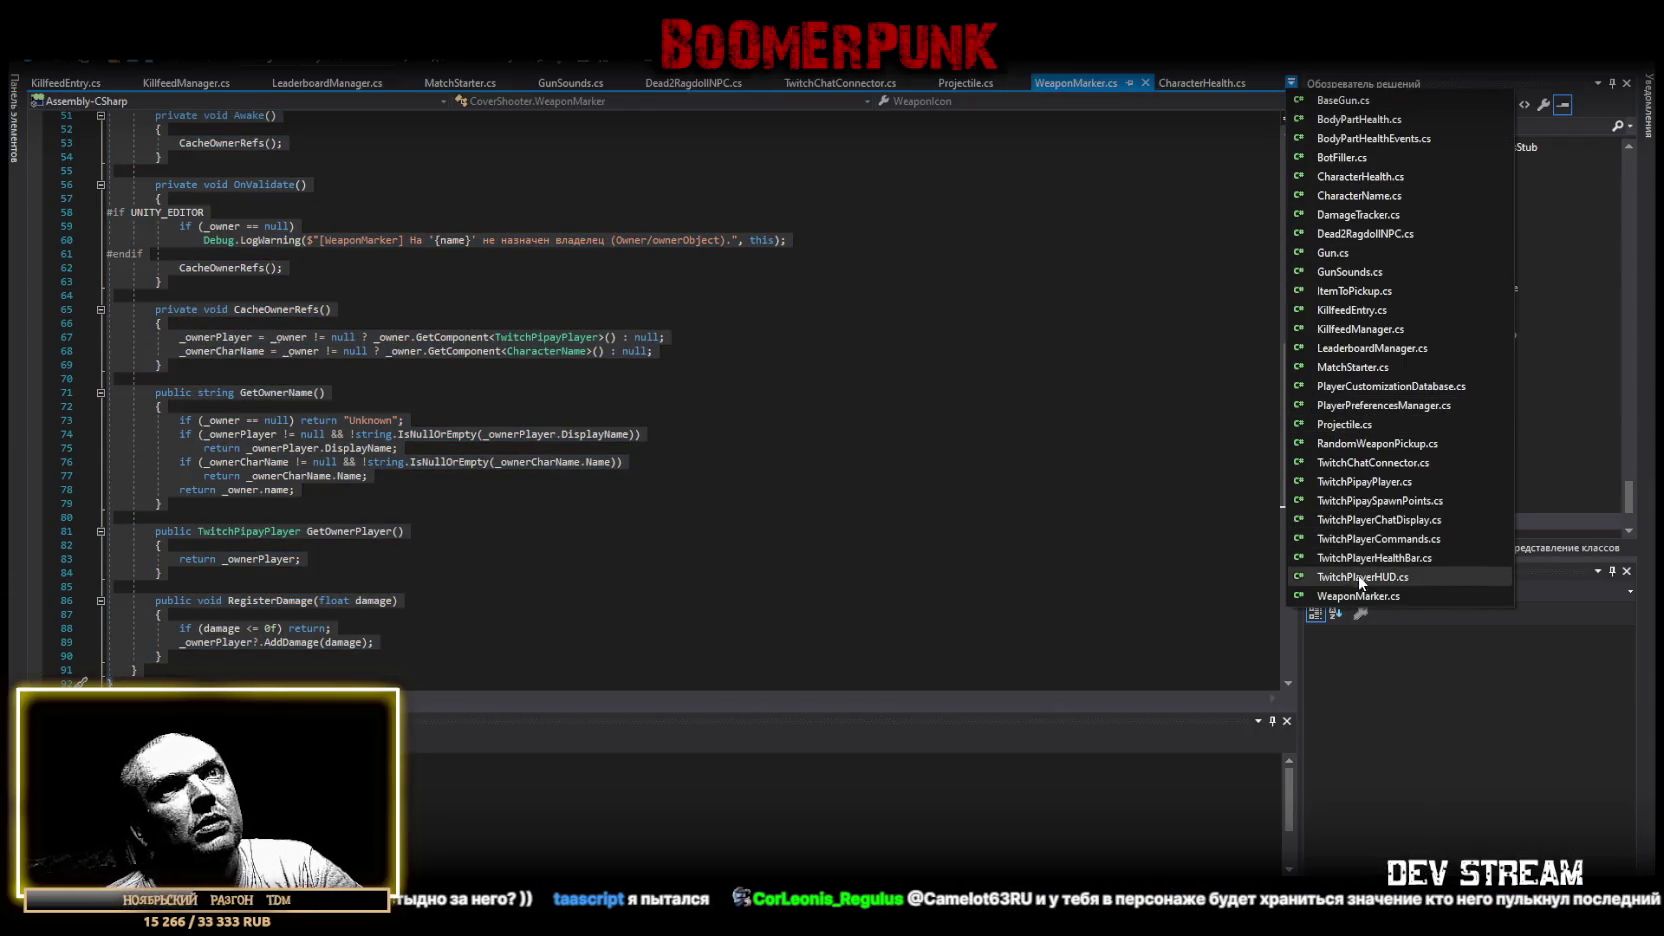
click(1372, 482)
scroll(715, 238, up, 20)
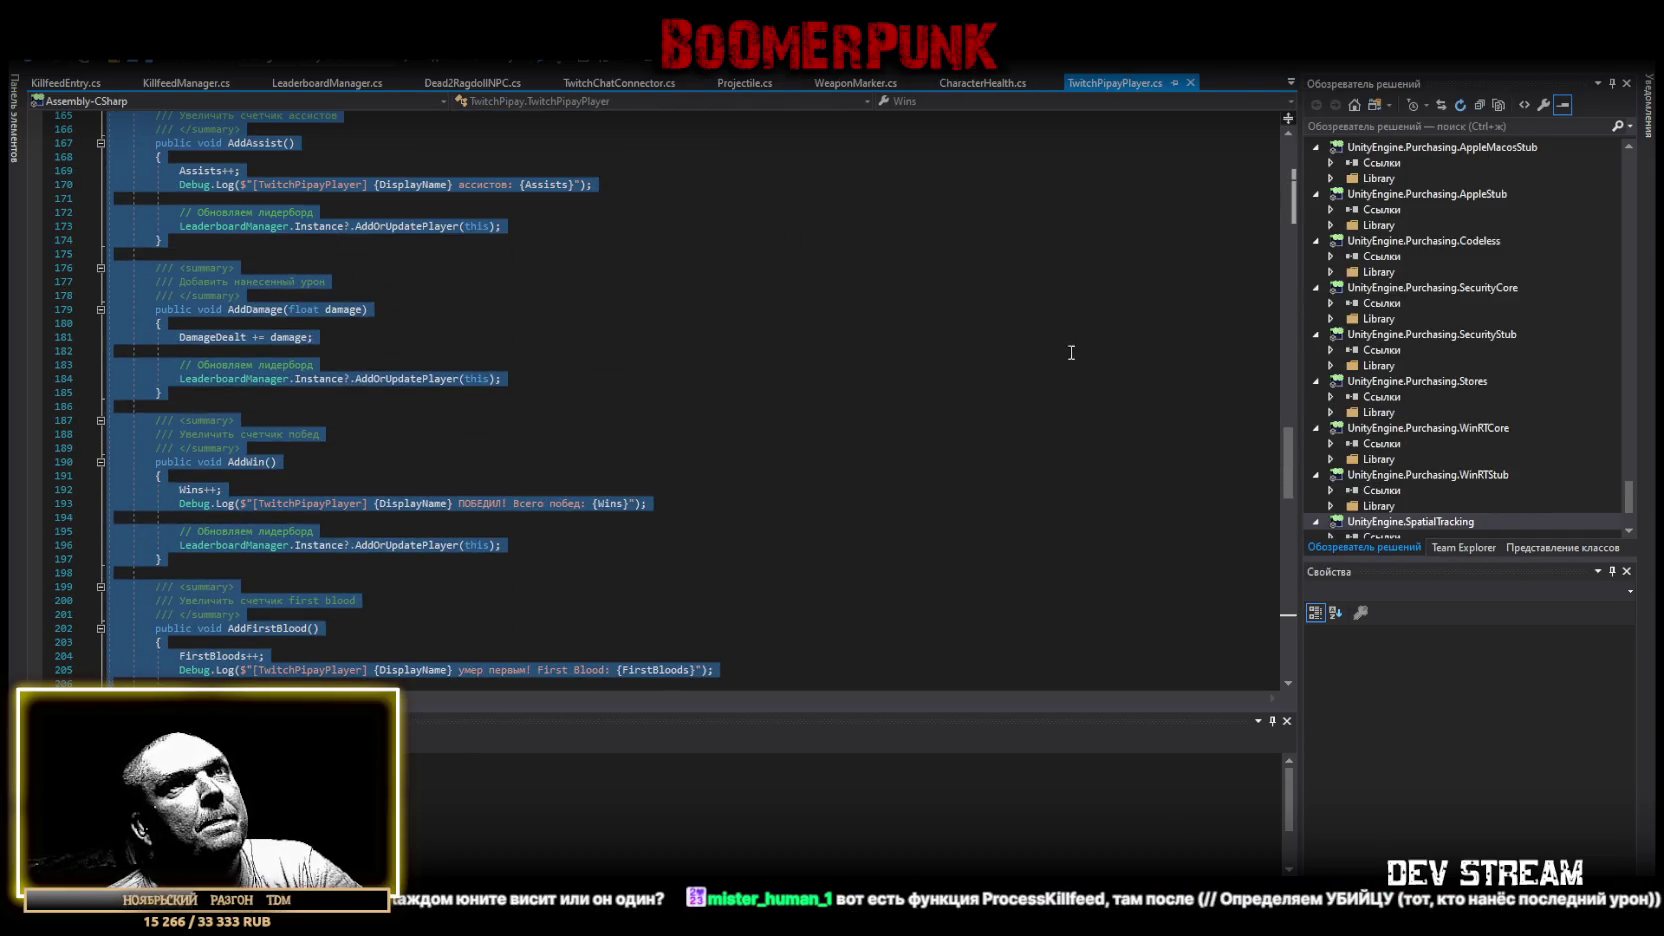
drag(1291, 462, 1303, 75)
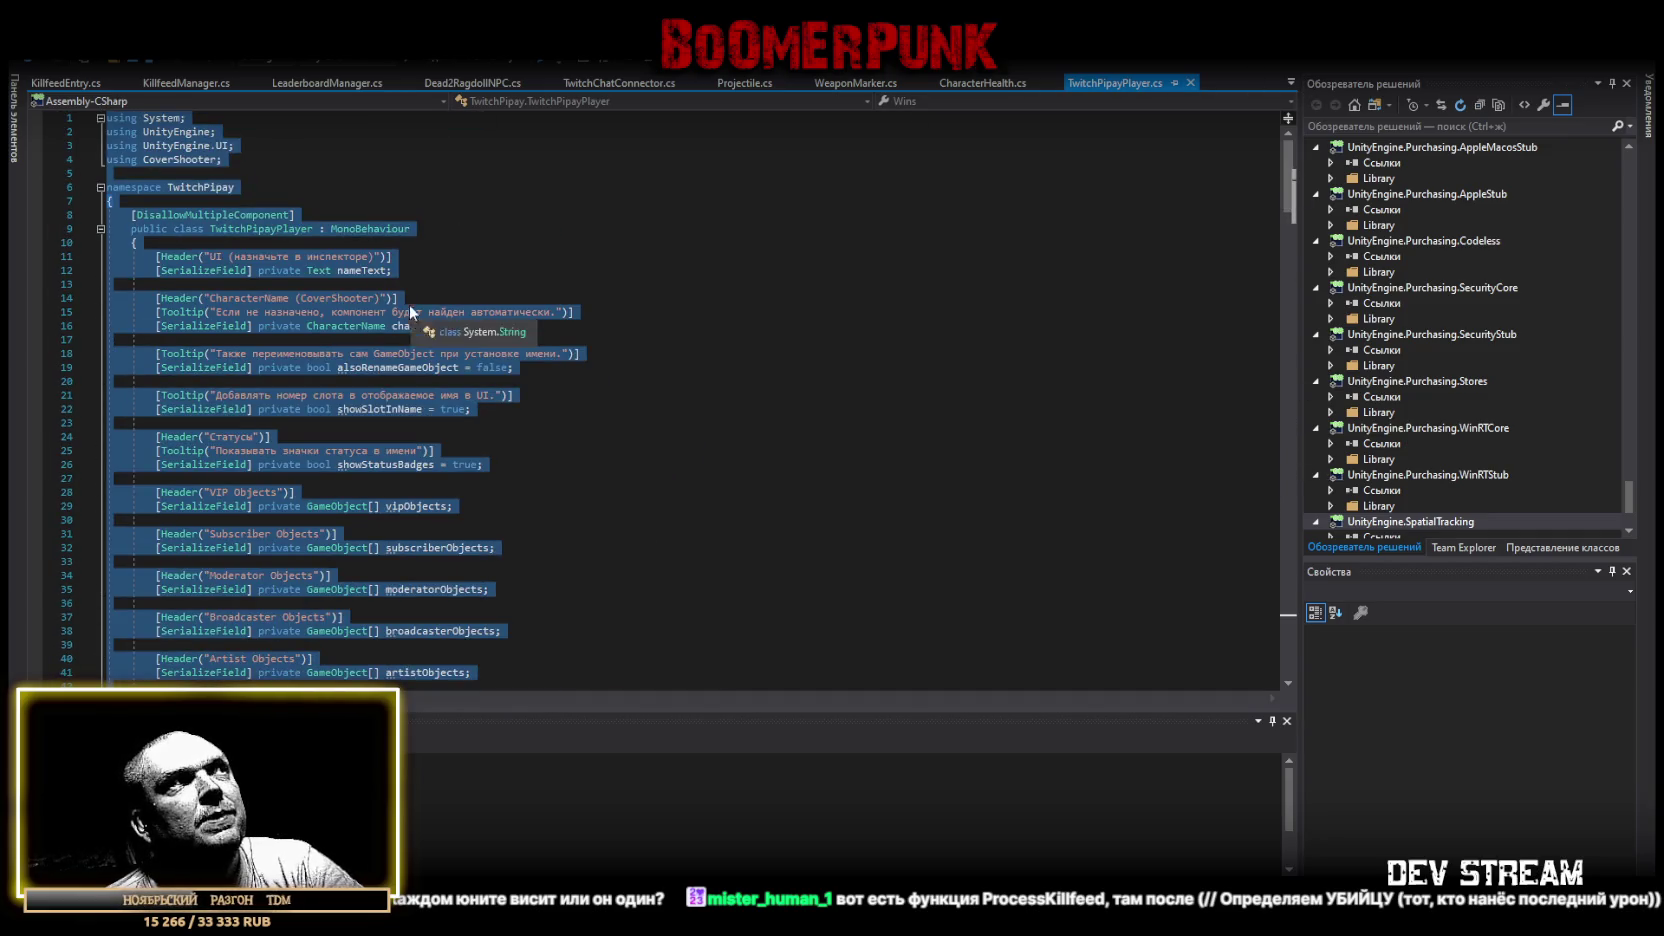
click(250, 230)
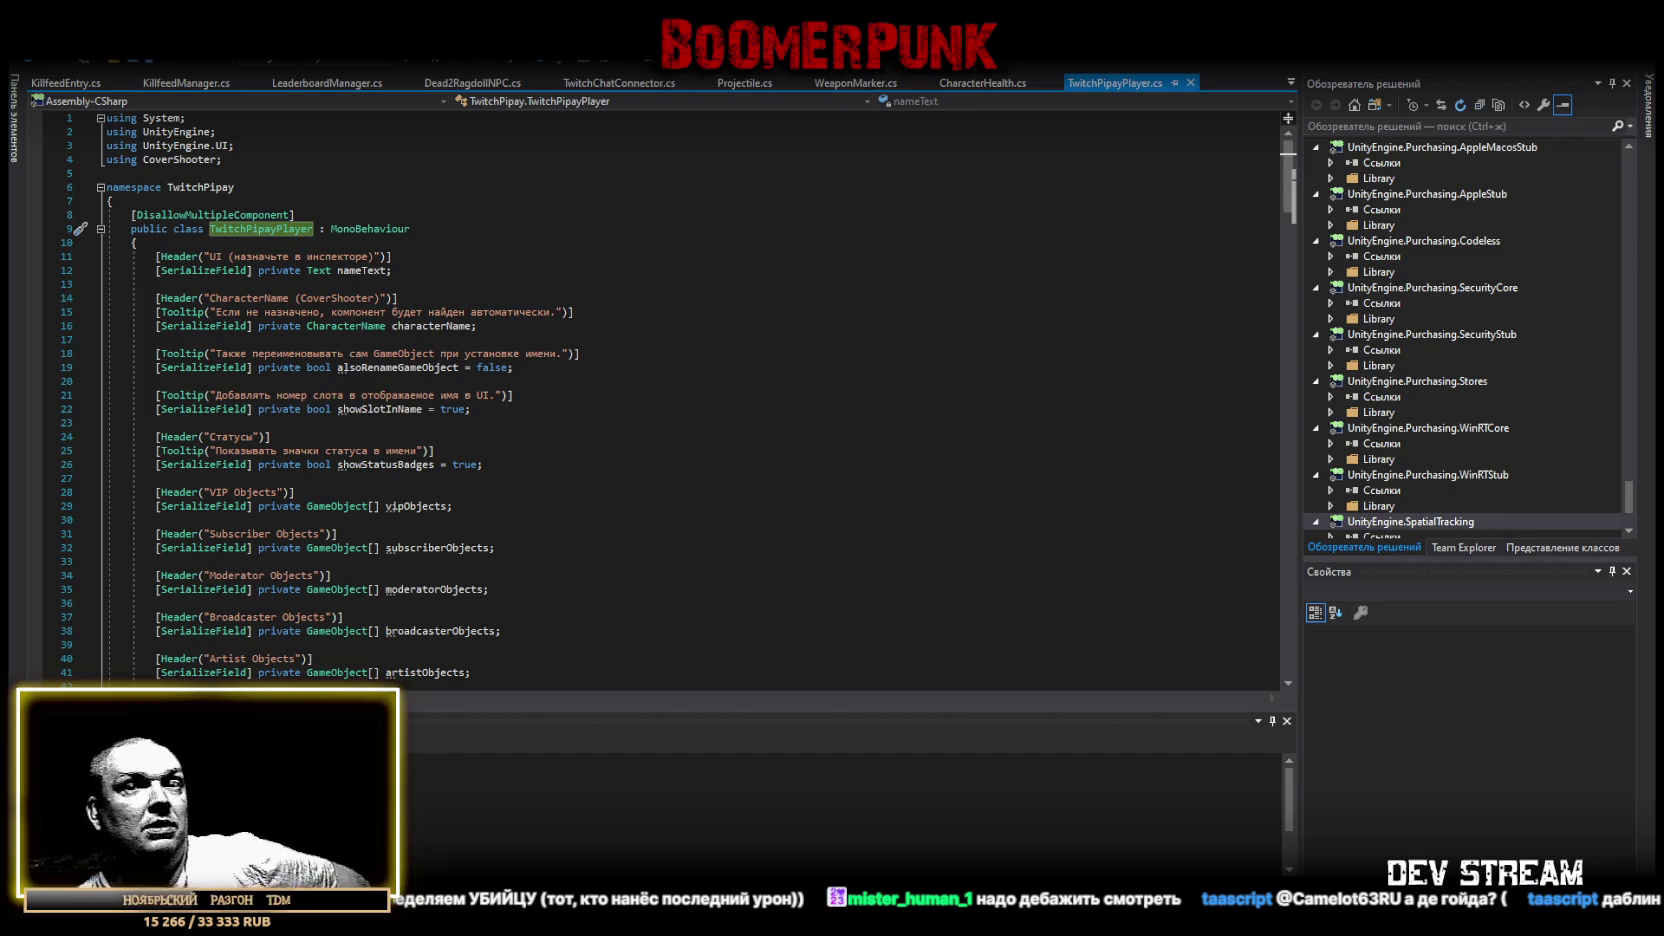
key(alt+Tab)
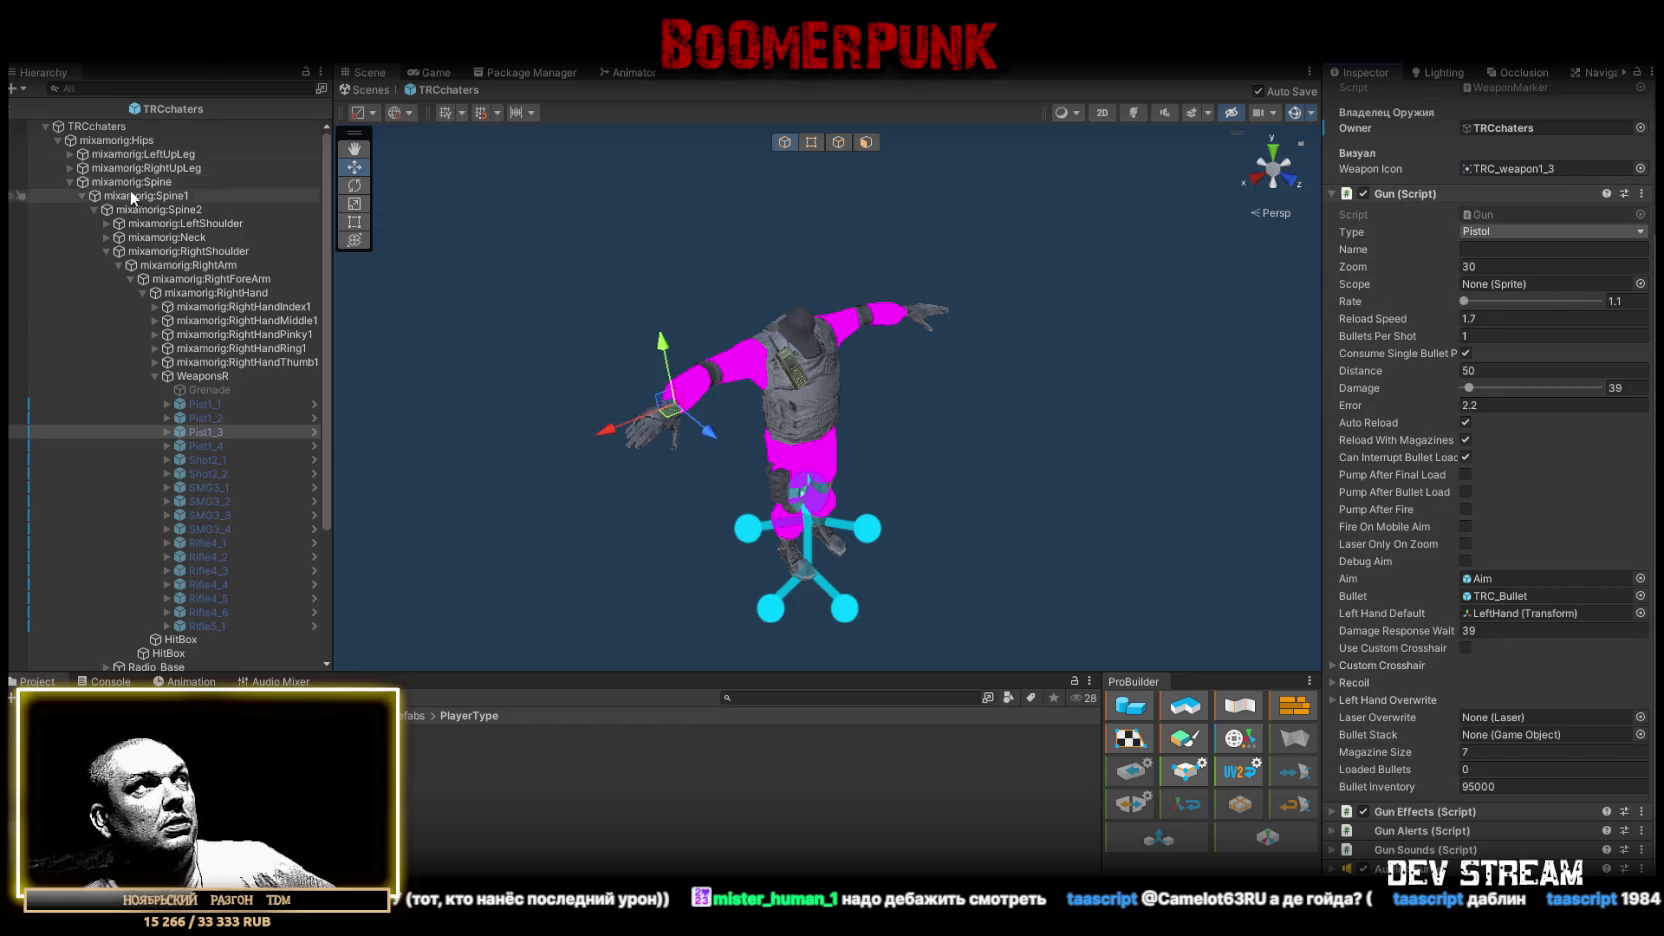
Inspect the TRCchaters root's Twitch Pipay Player: Character Name TRCchaters, Vip/Sub/Moder assigned.
click(94, 127)
scroll(1427, 533, down, 10)
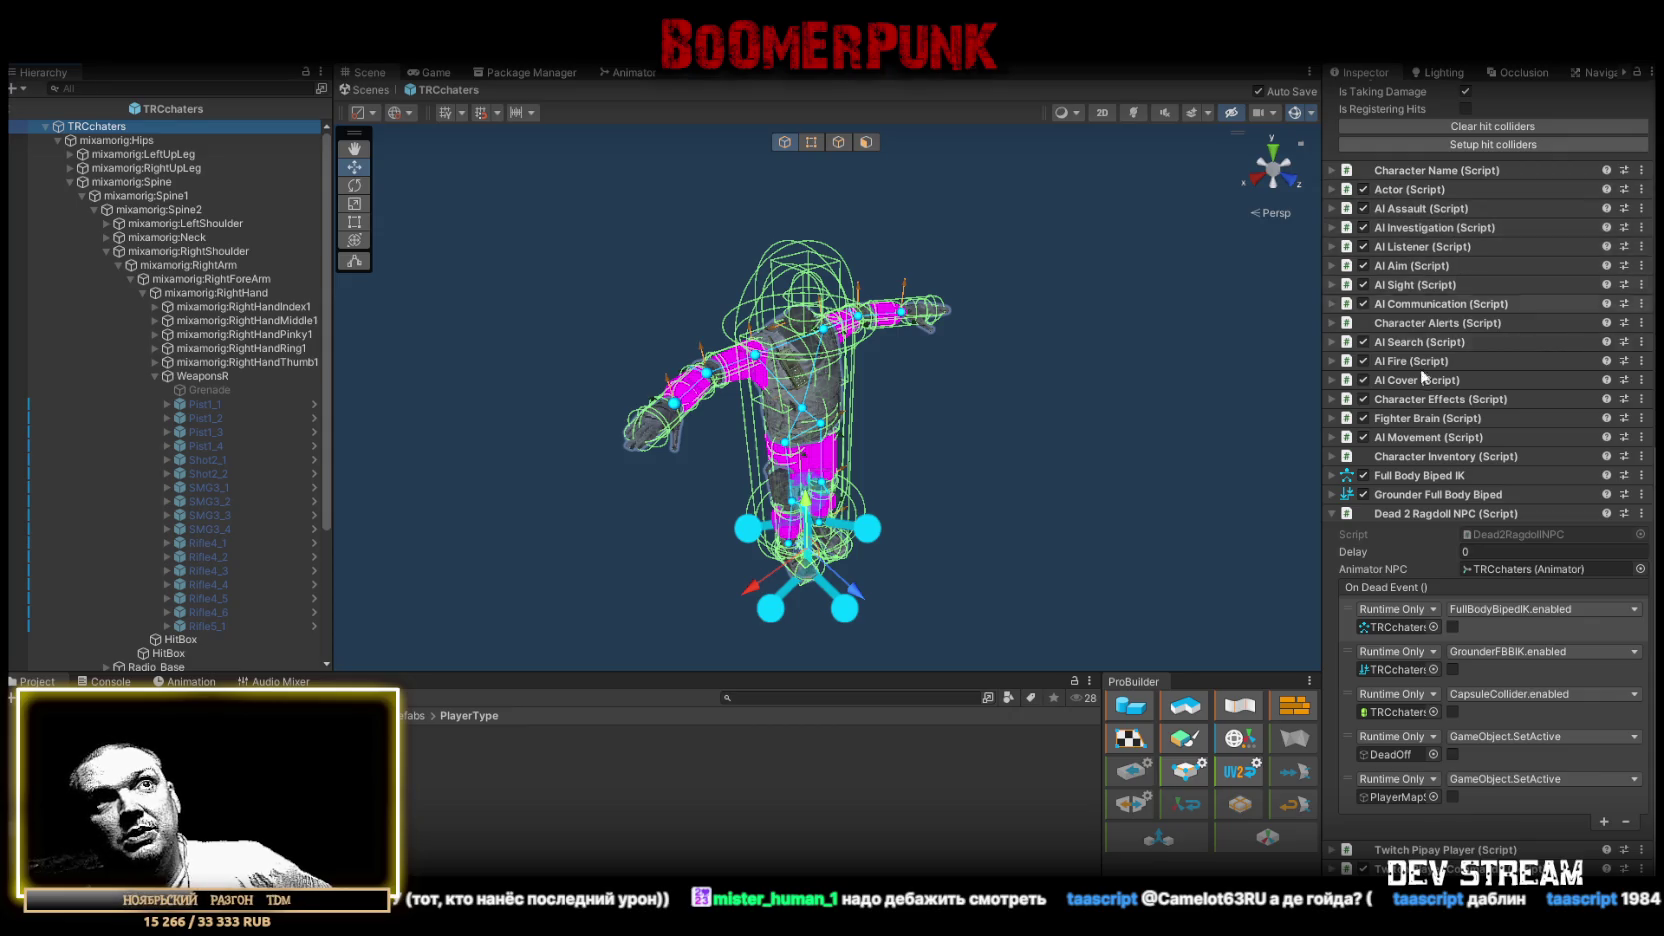
scroll(1420, 360, up, 1)
scroll(1453, 526, down, 1)
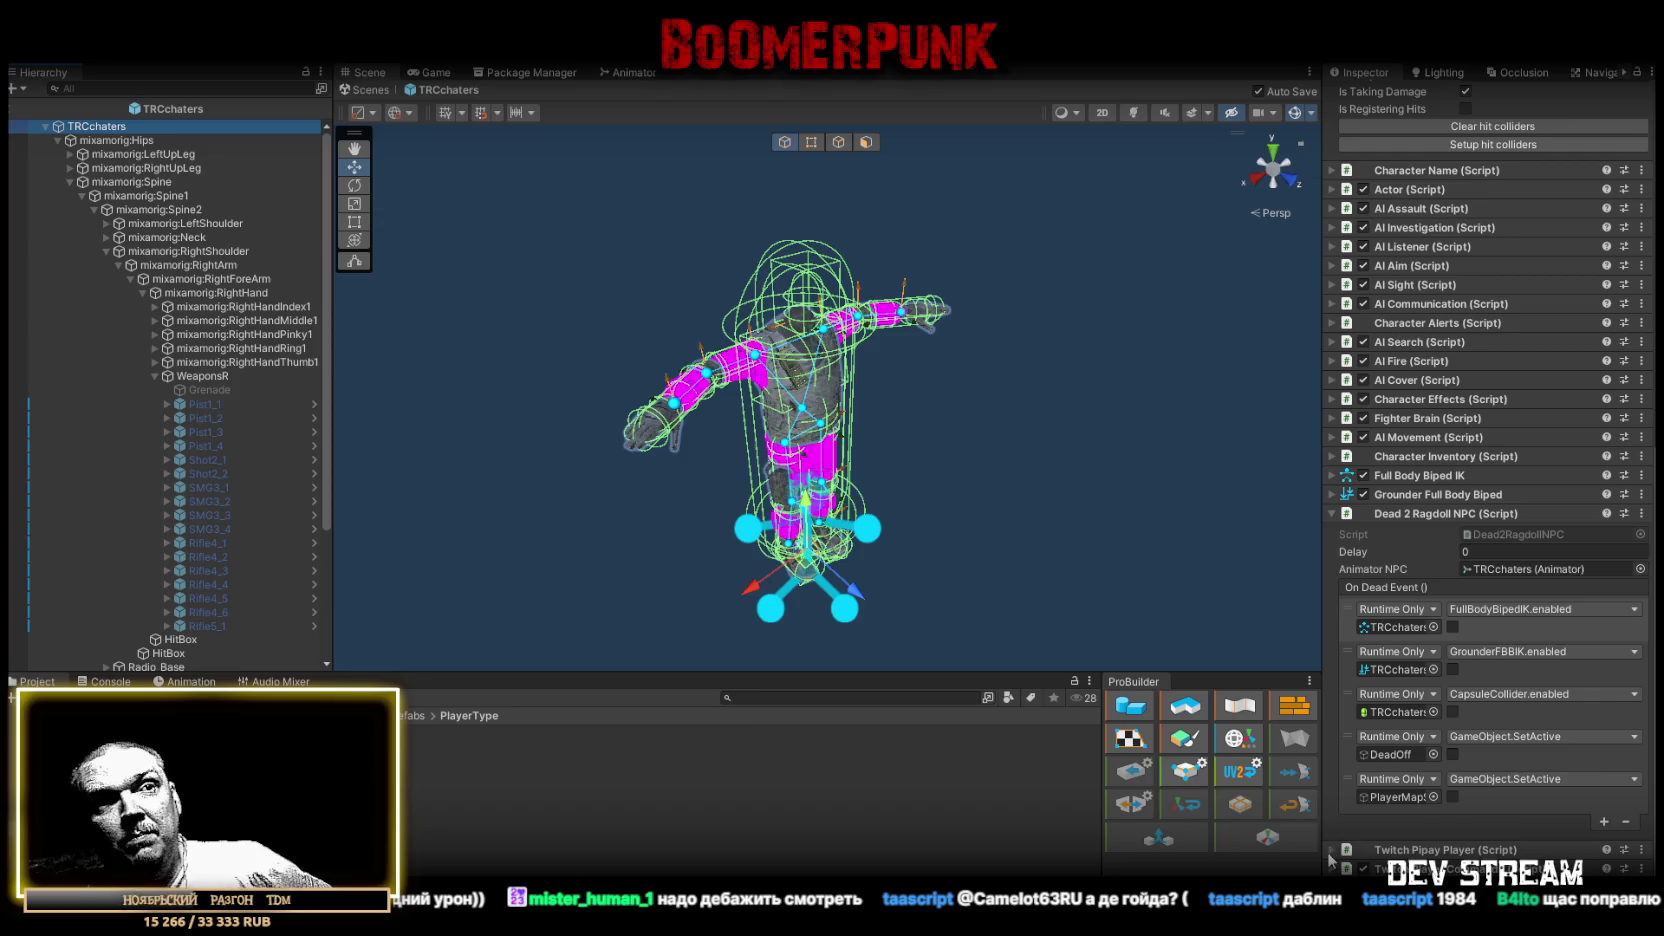
scroll(1433, 784, down, 5)
scroll(1433, 784, down, 5)
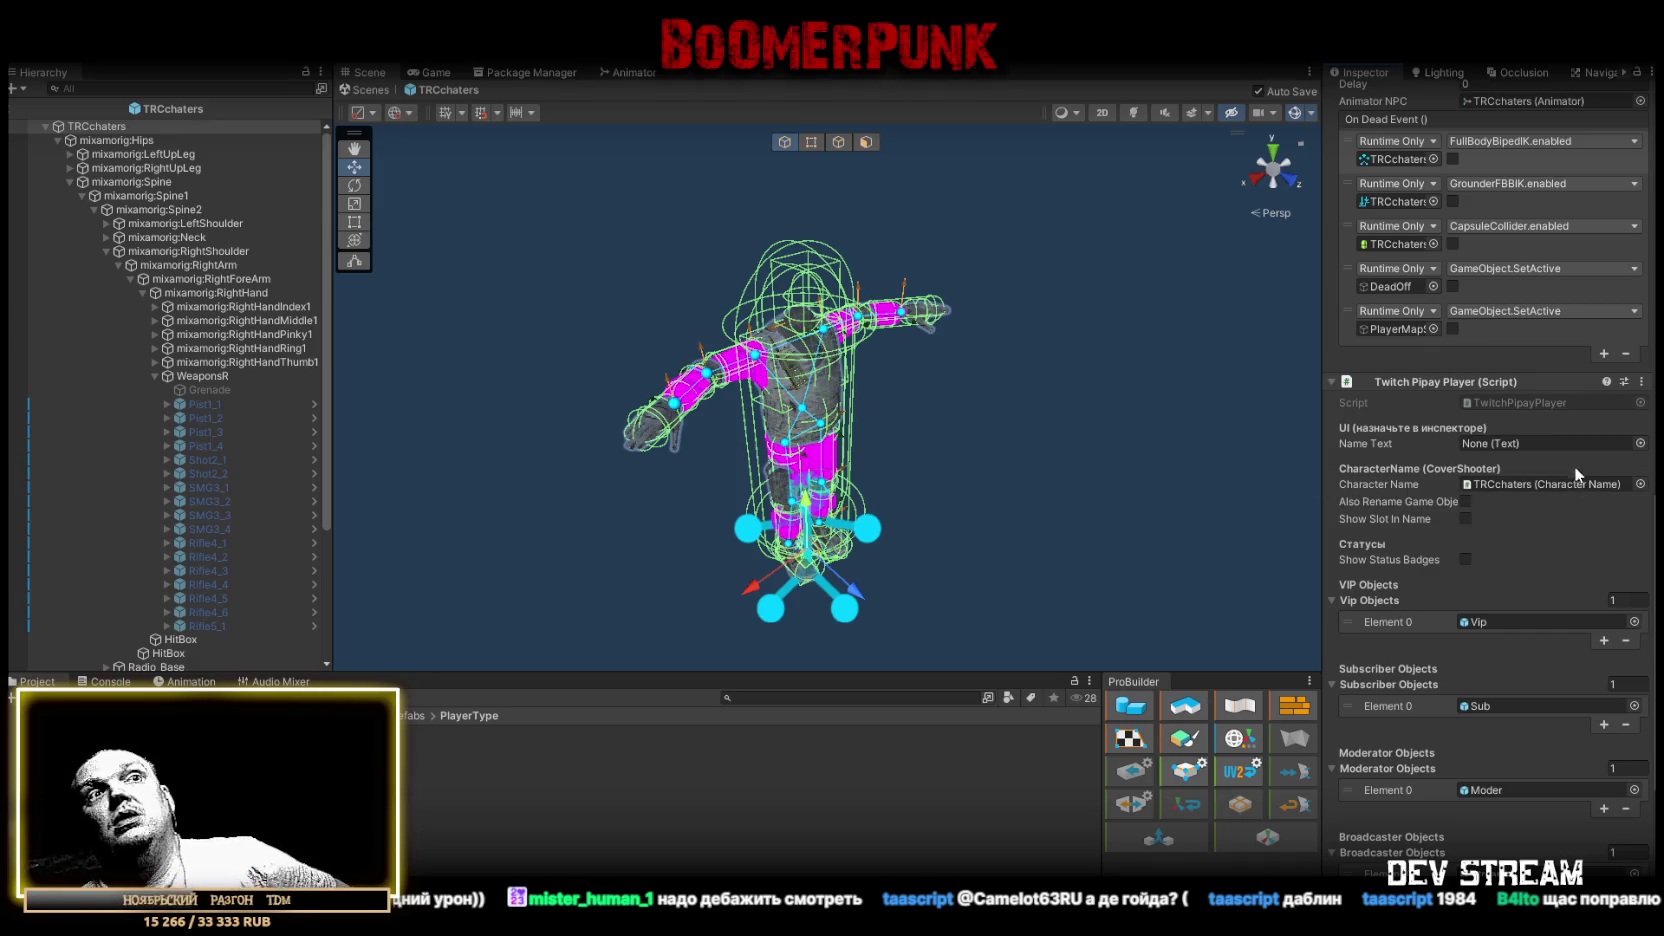
Collapse Twitch Pipay Player, select pistol Pist1_1, and locate its owner TRCchaters in the Hierarchy.
click(1332, 382)
click(205, 404)
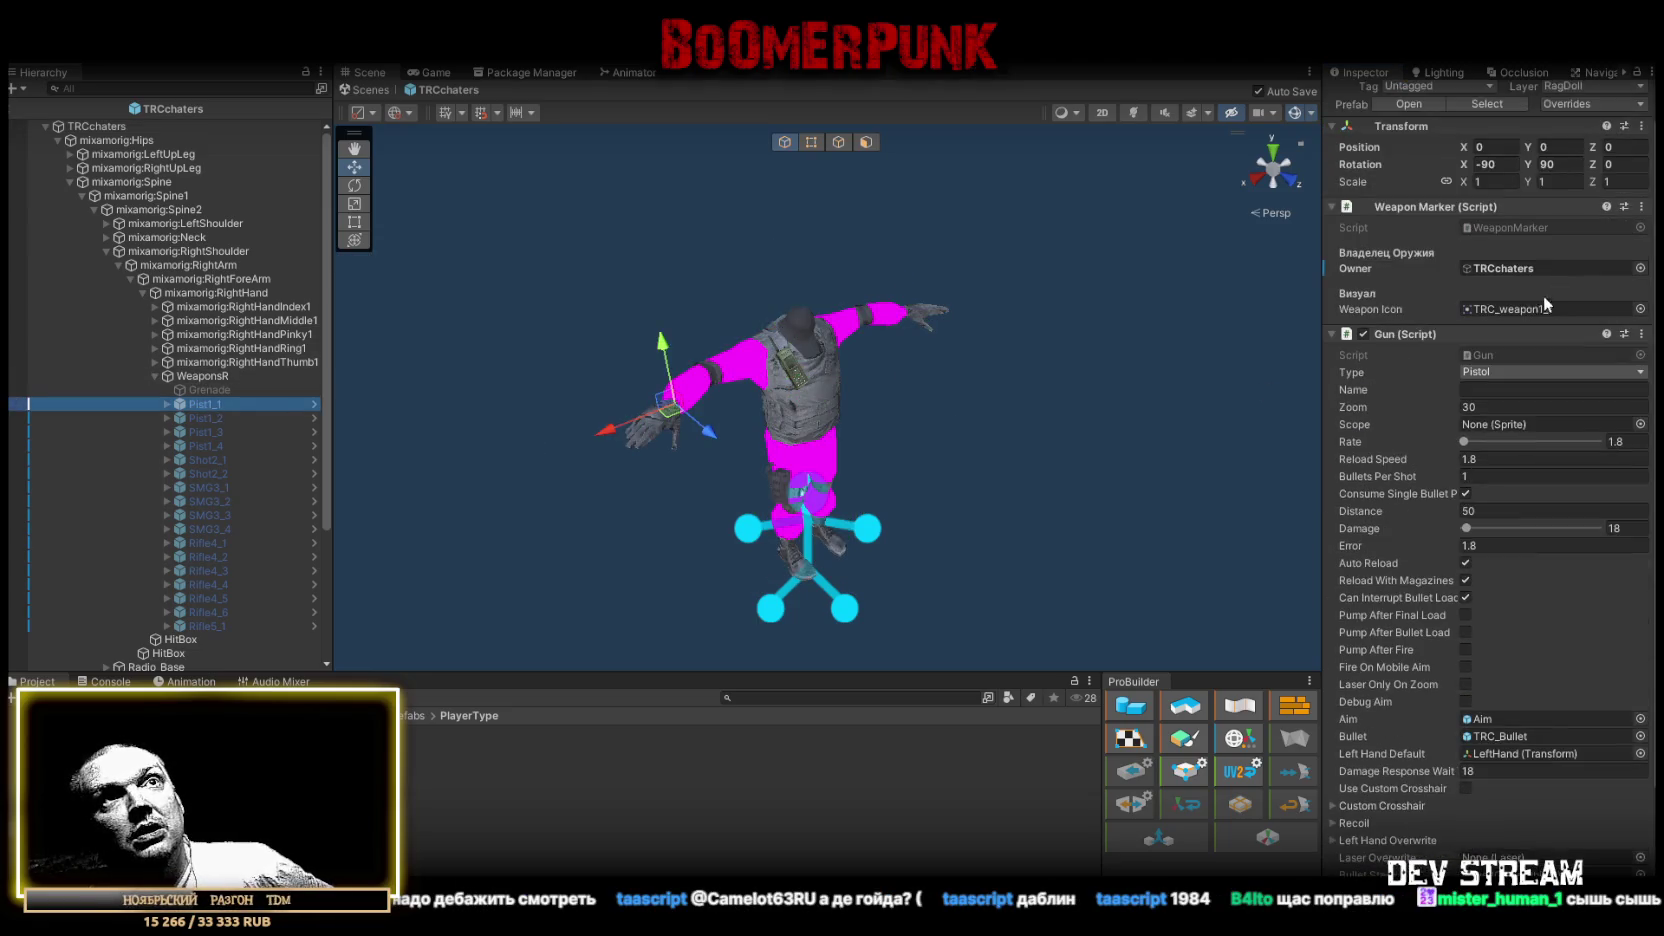
click(1516, 268)
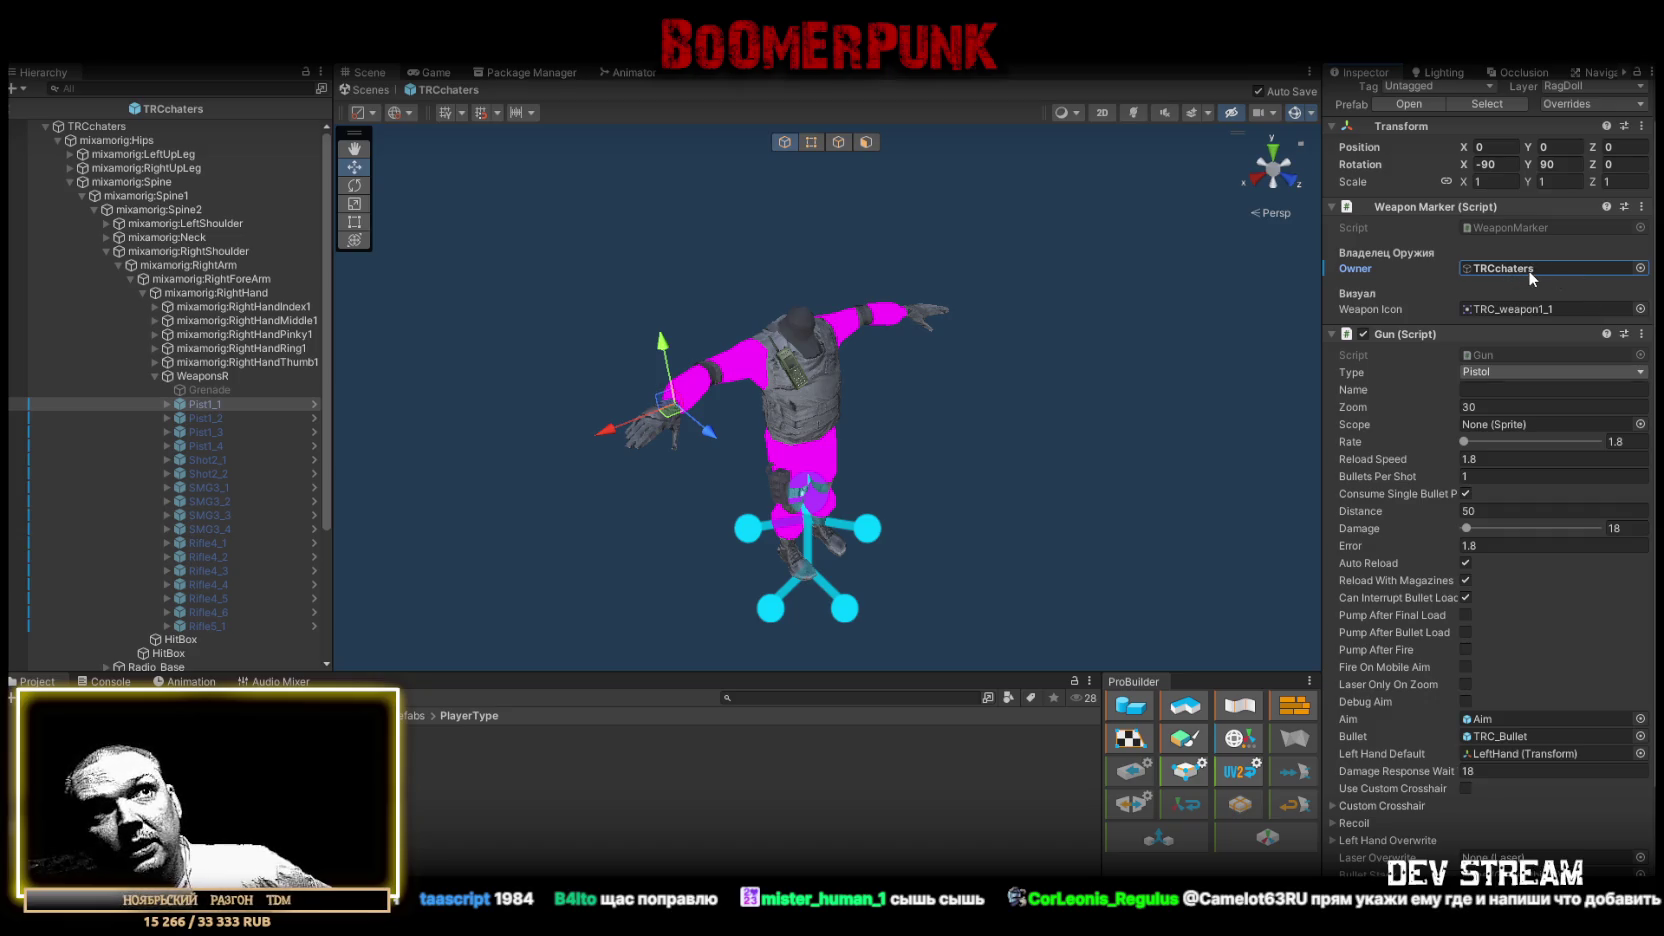
Keep TRC_weapon1_1 as the Weapon Marker's icon and review its settings, including Gun Damage 18.
click(1640, 310)
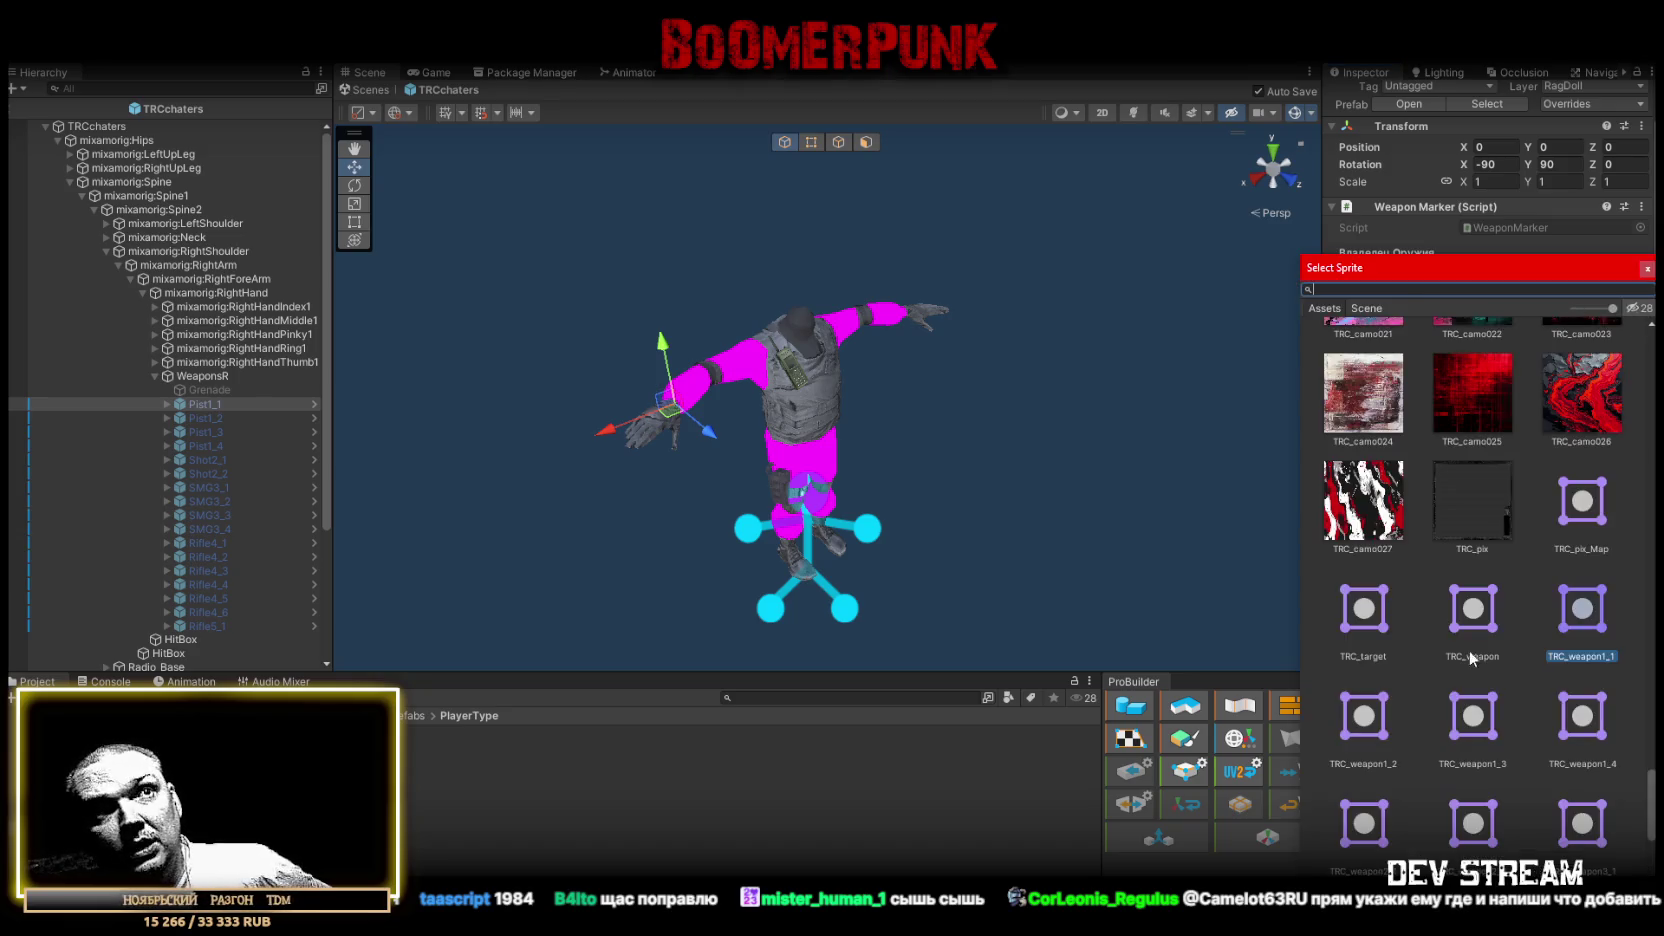
click(1457, 197)
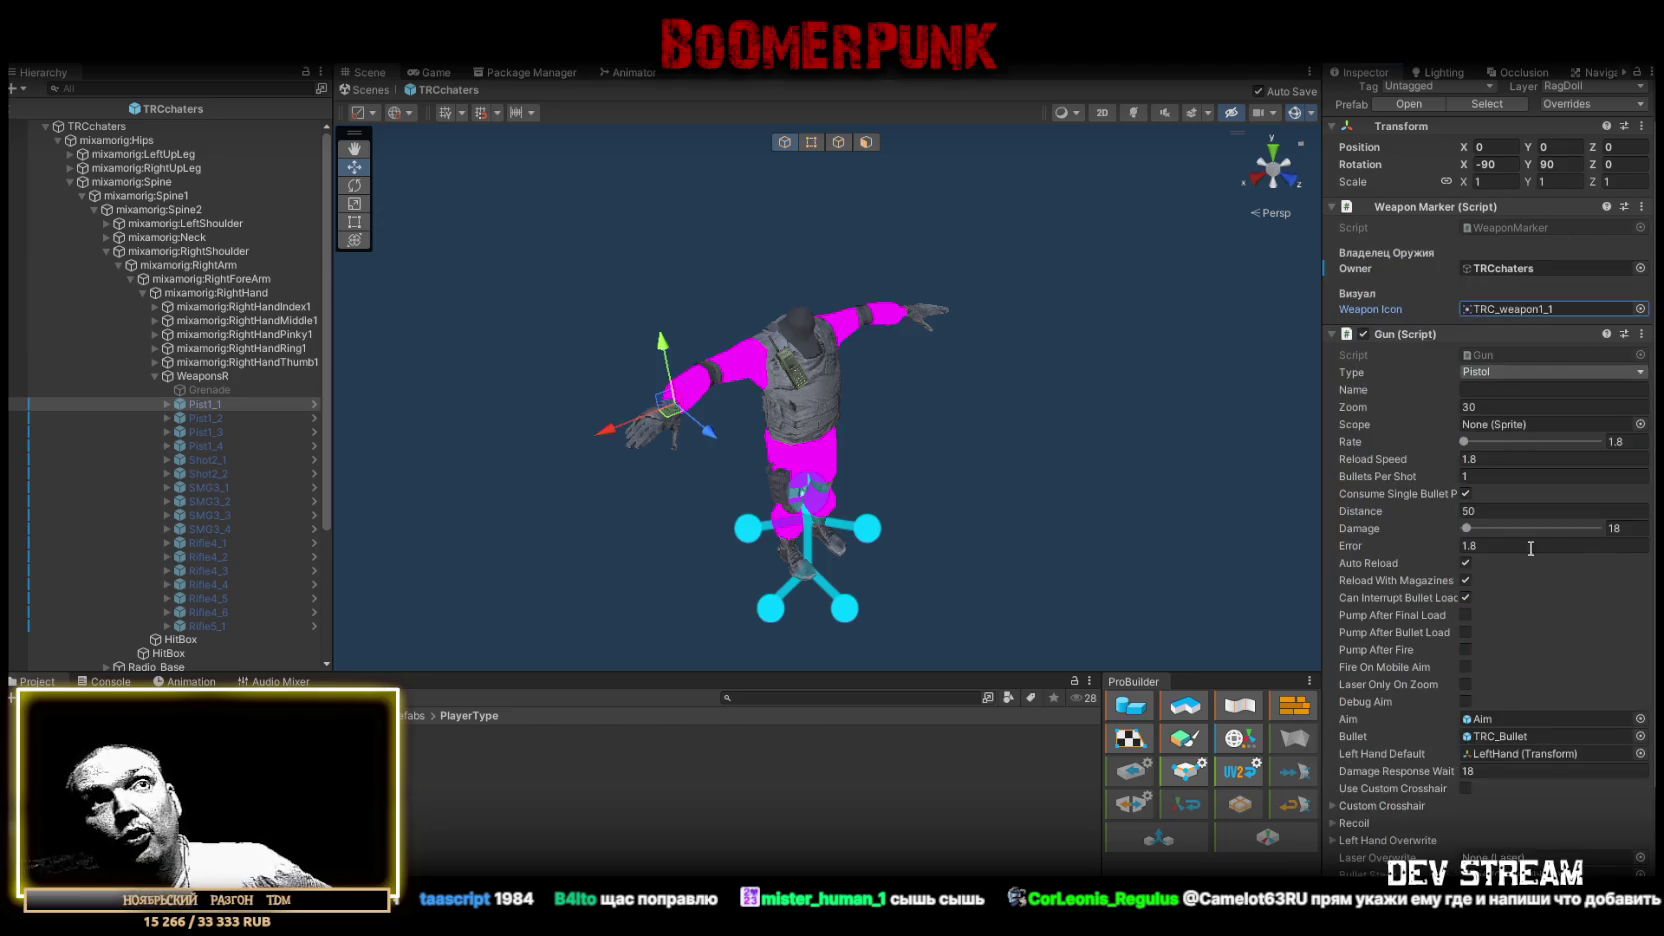
scroll(1470, 240, down, 2)
scroll(1491, 283, up, 3)
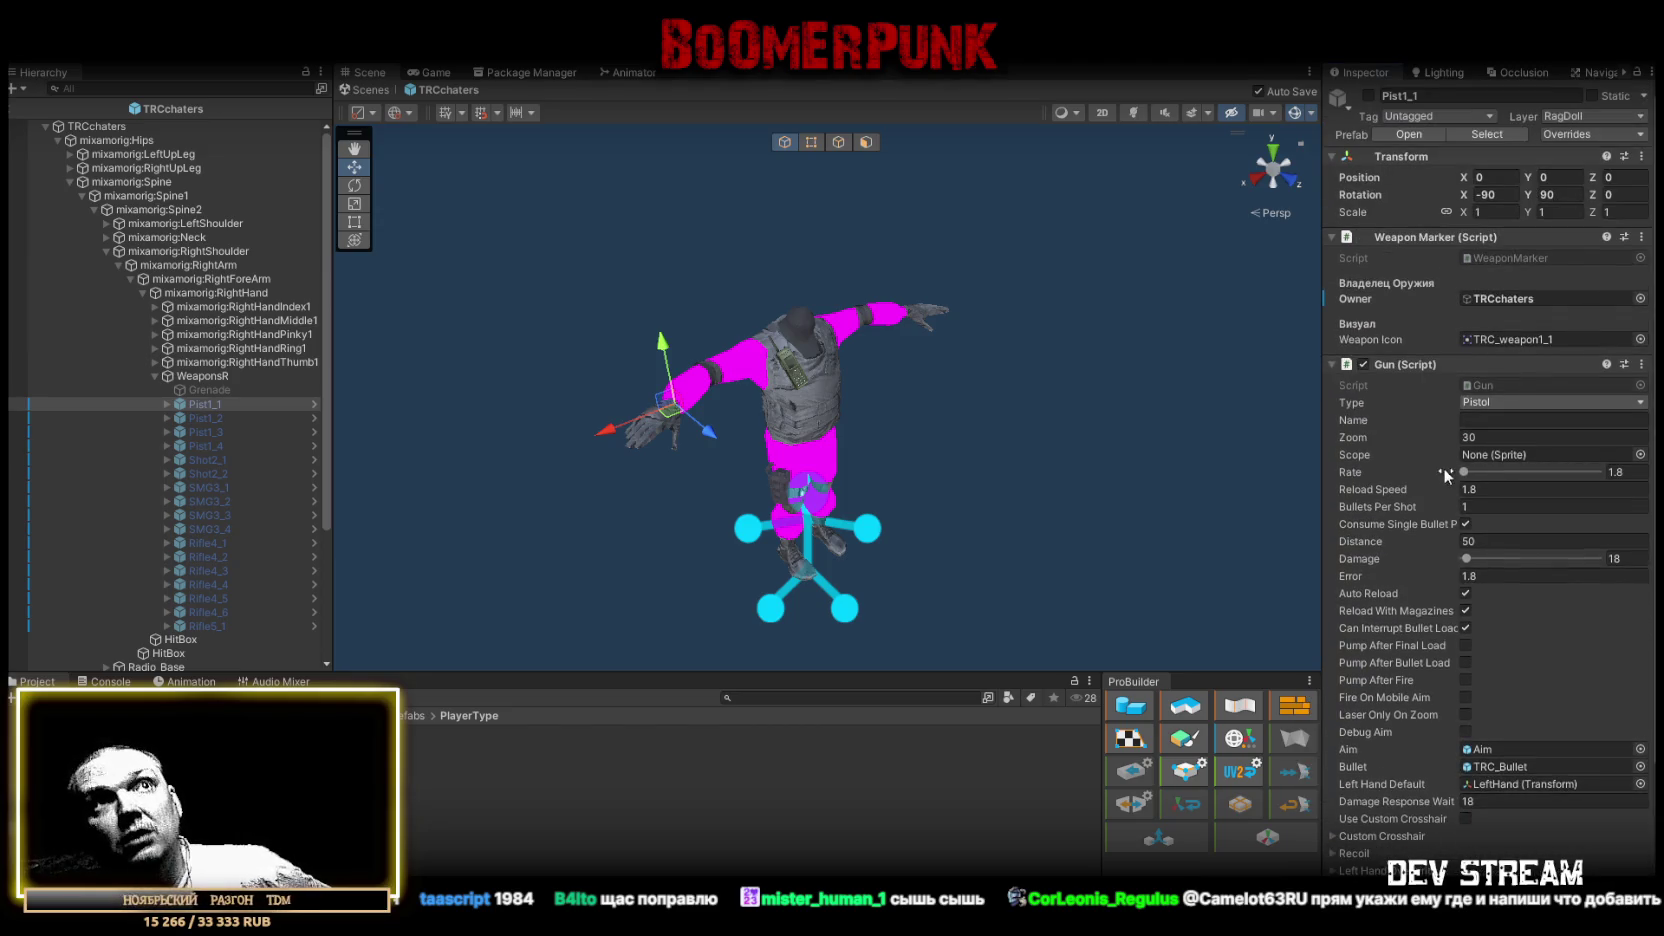
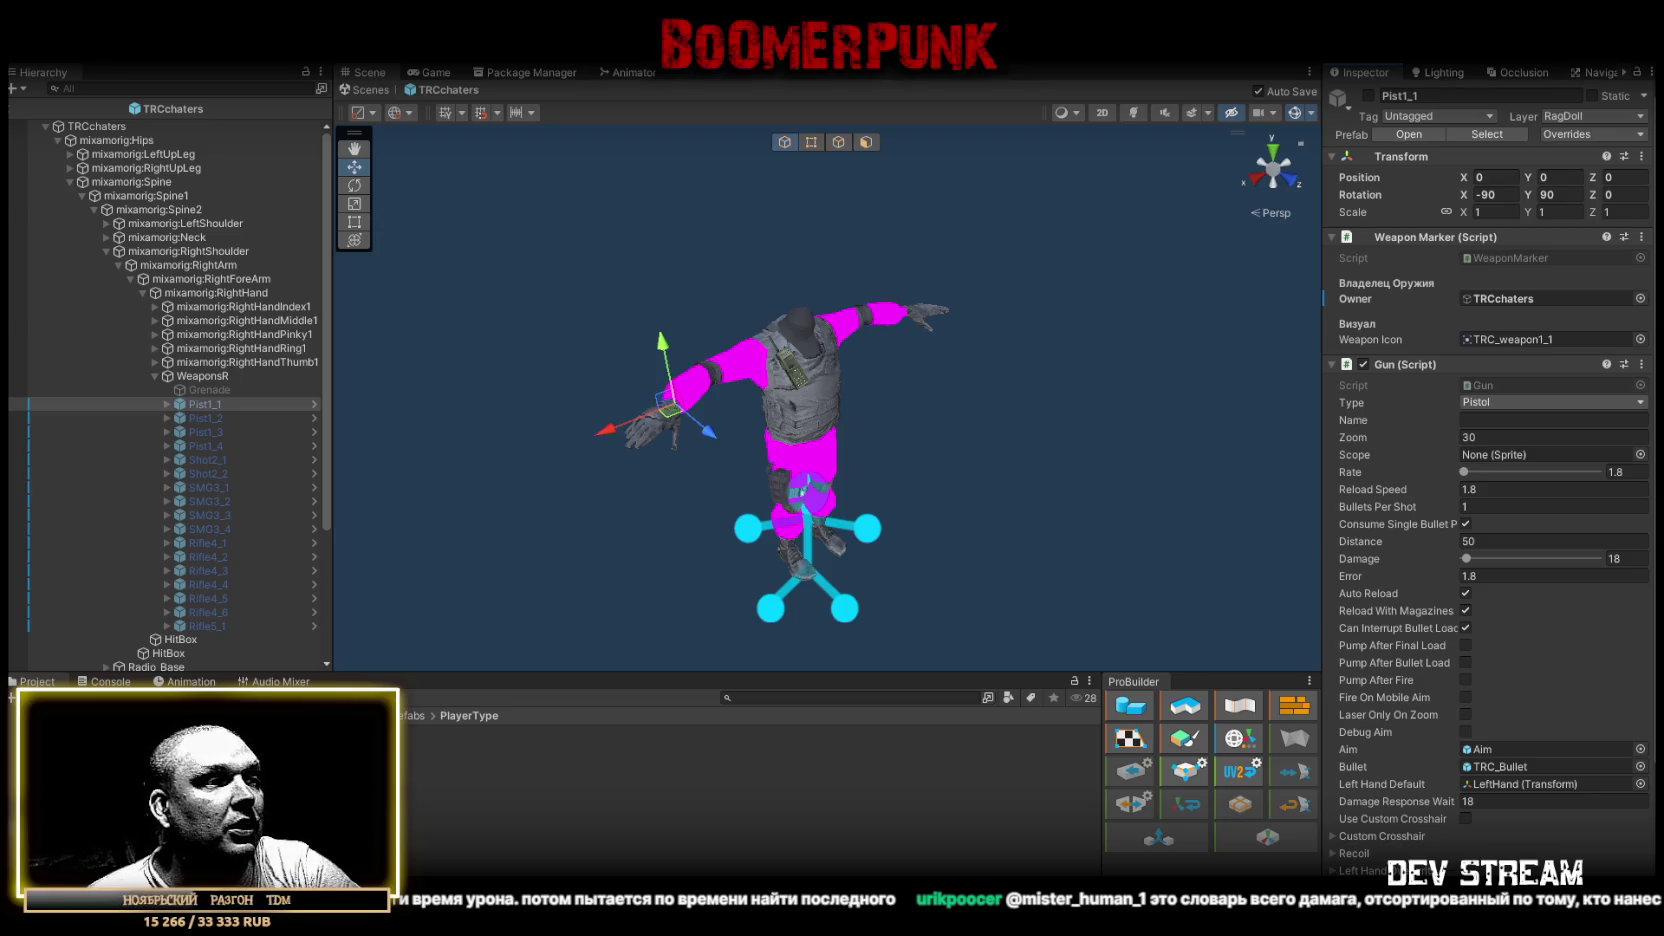
Replace Dead2RagdollNPC.cs with the shorter static ResetDeathCount code, save it, and return to Unity.
key(alt+Tab)
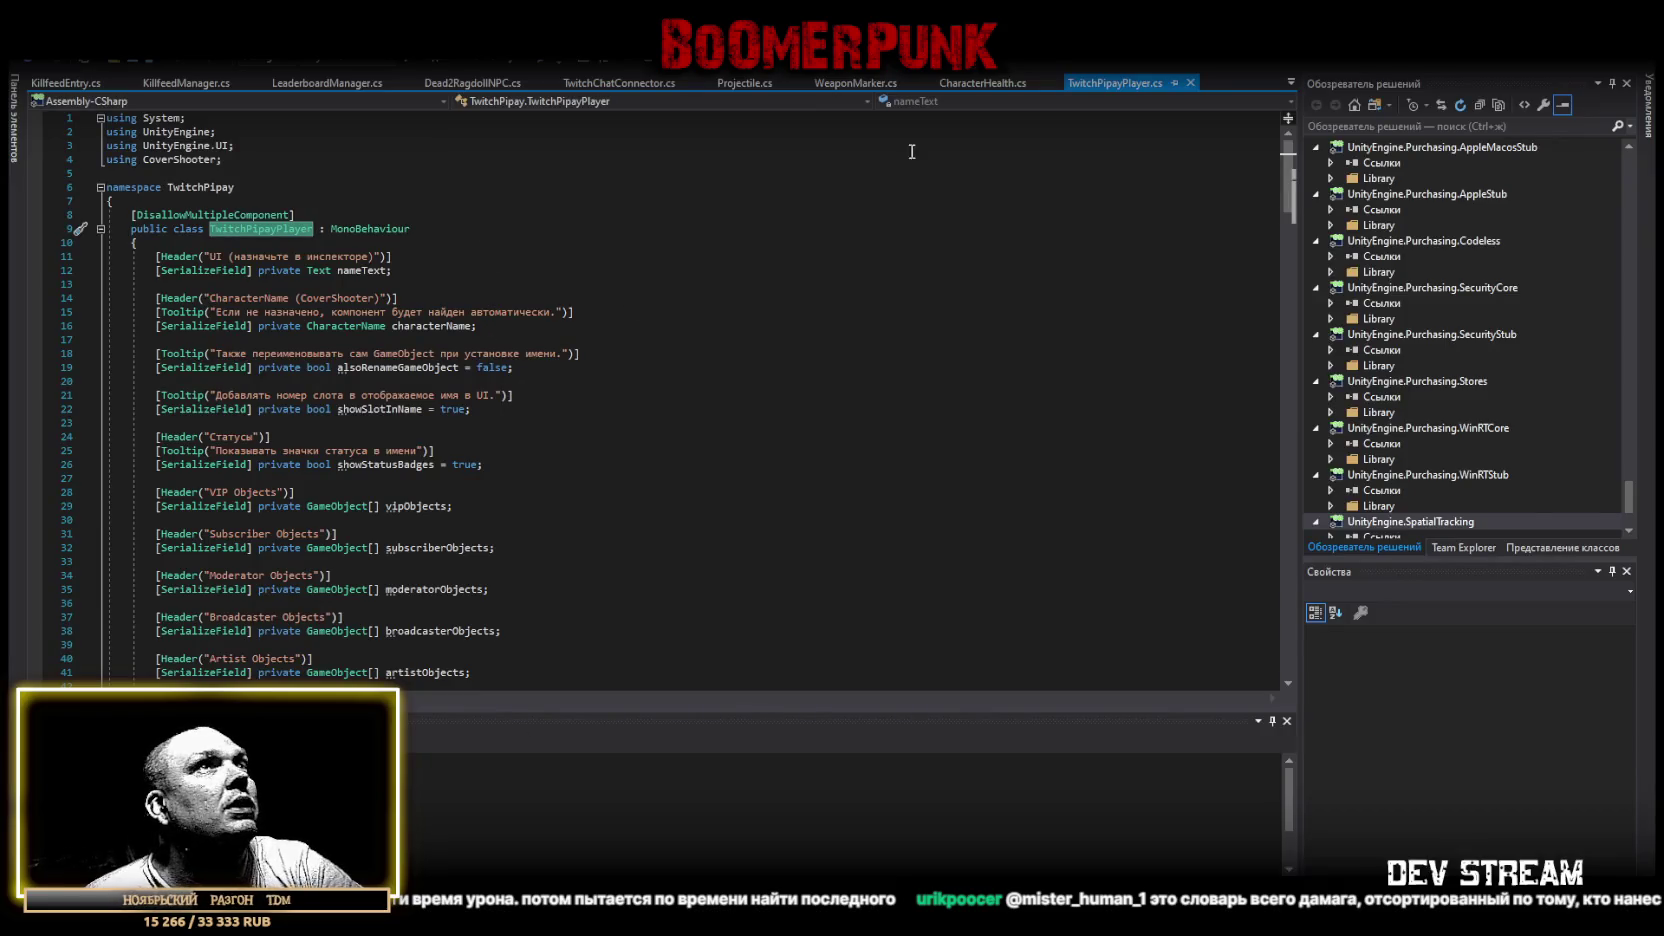
click(472, 83)
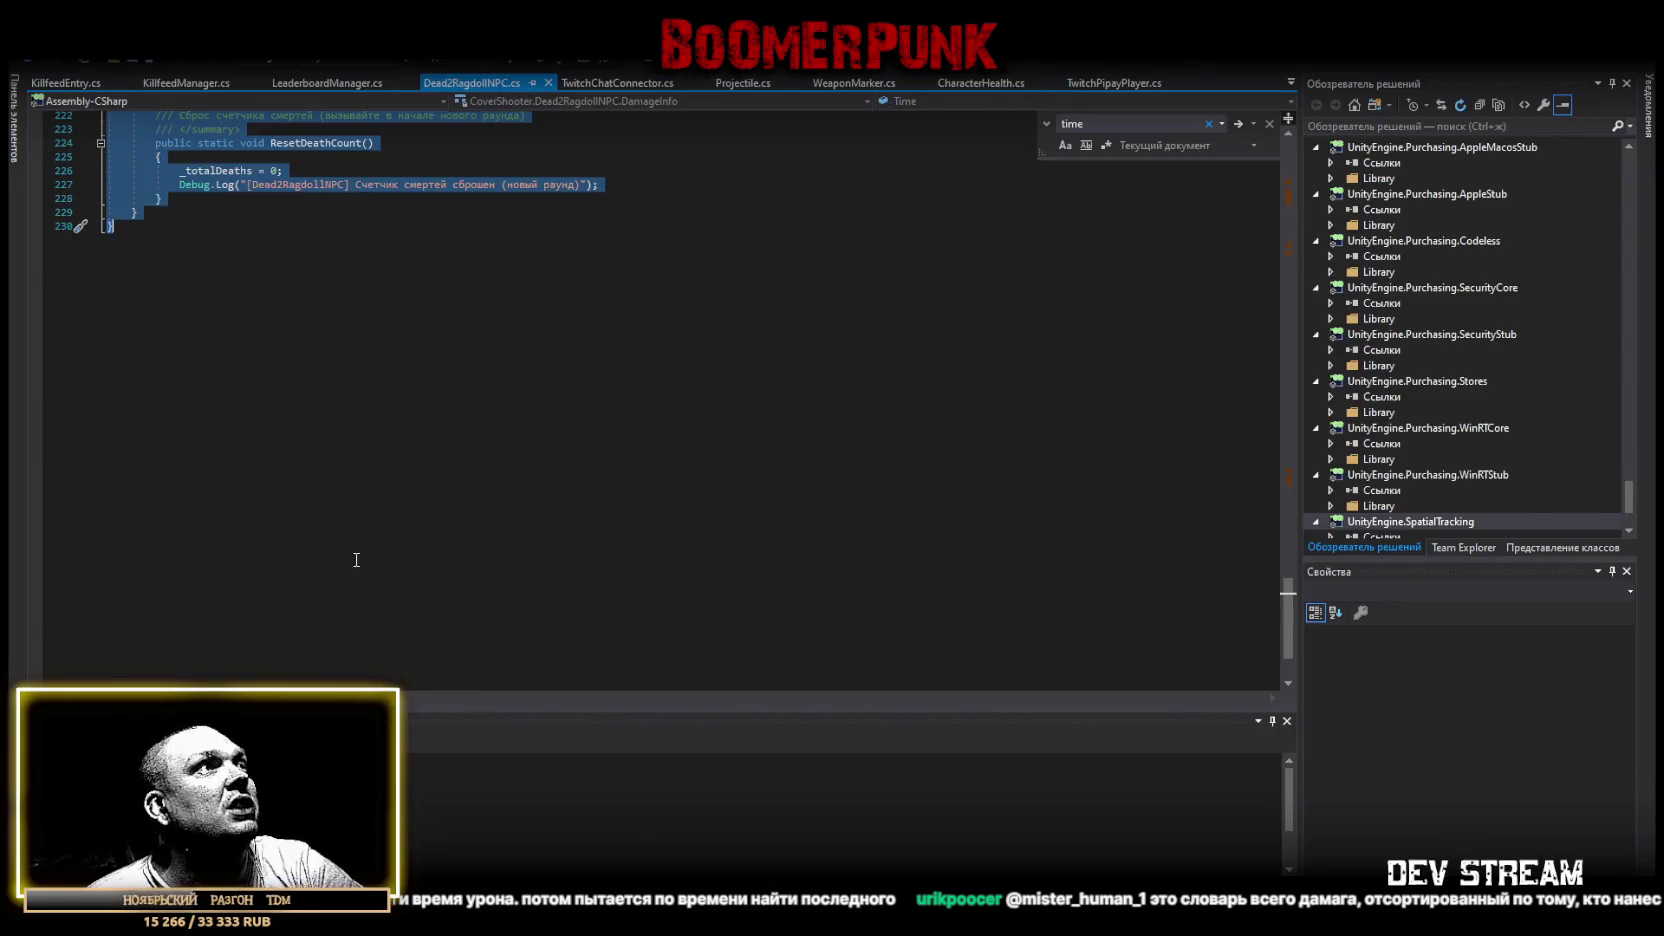
click(197, 553)
key(ctrl+a)
key(ctrl+v)
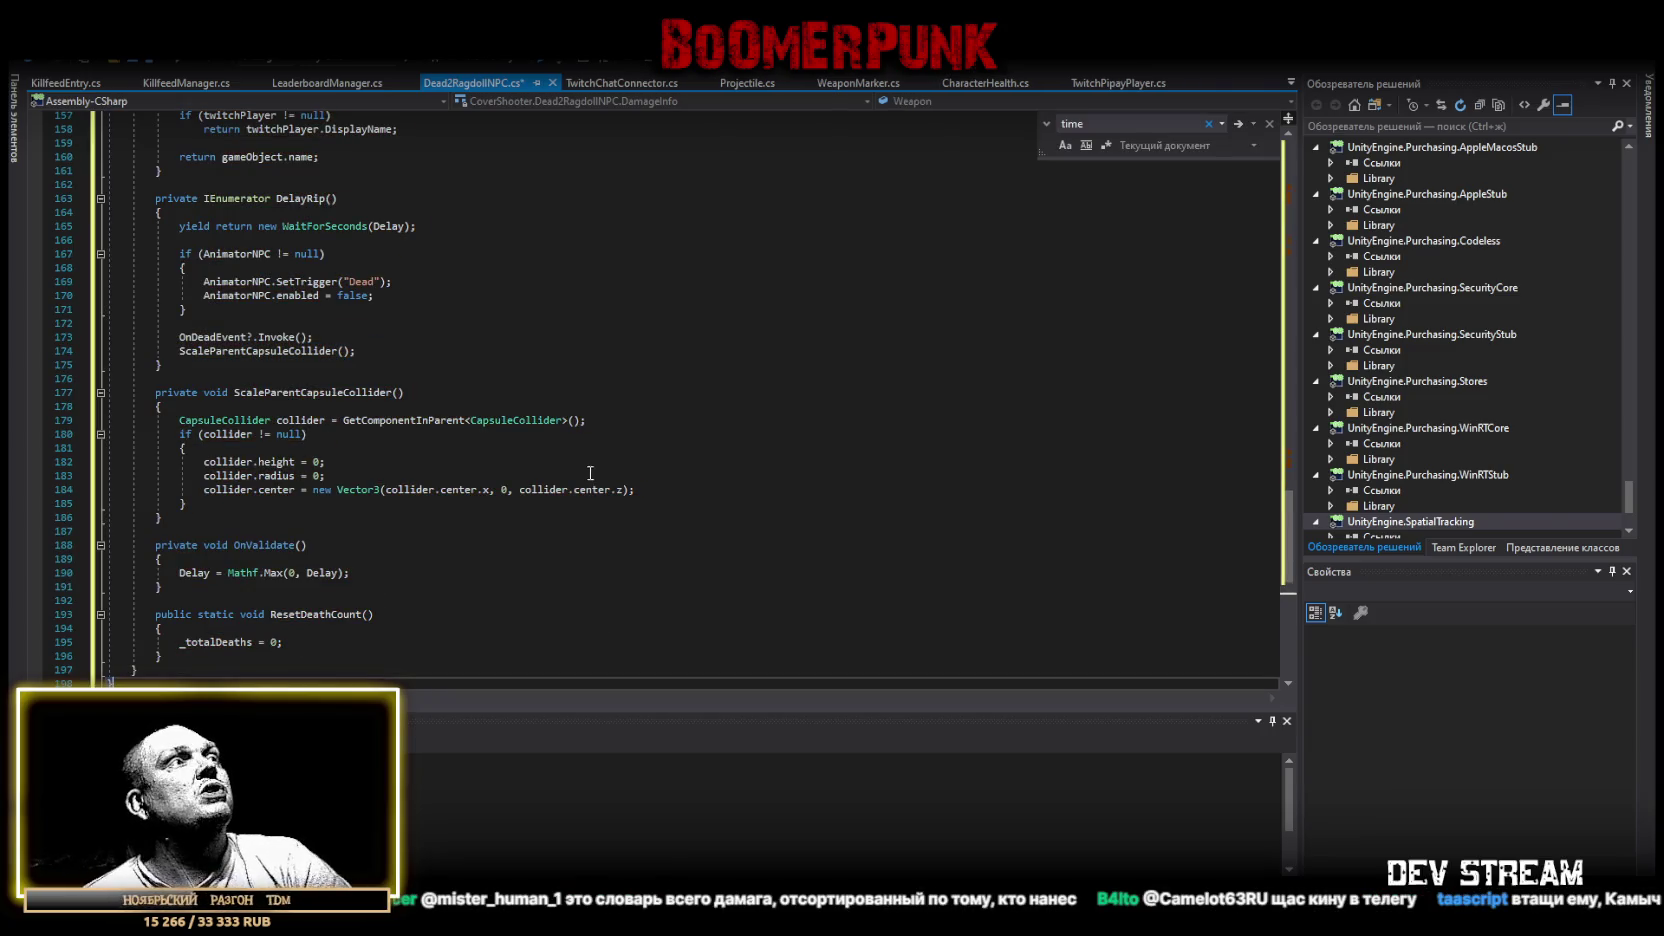
scroll(591, 473, down, 1)
key(ctrl+s)
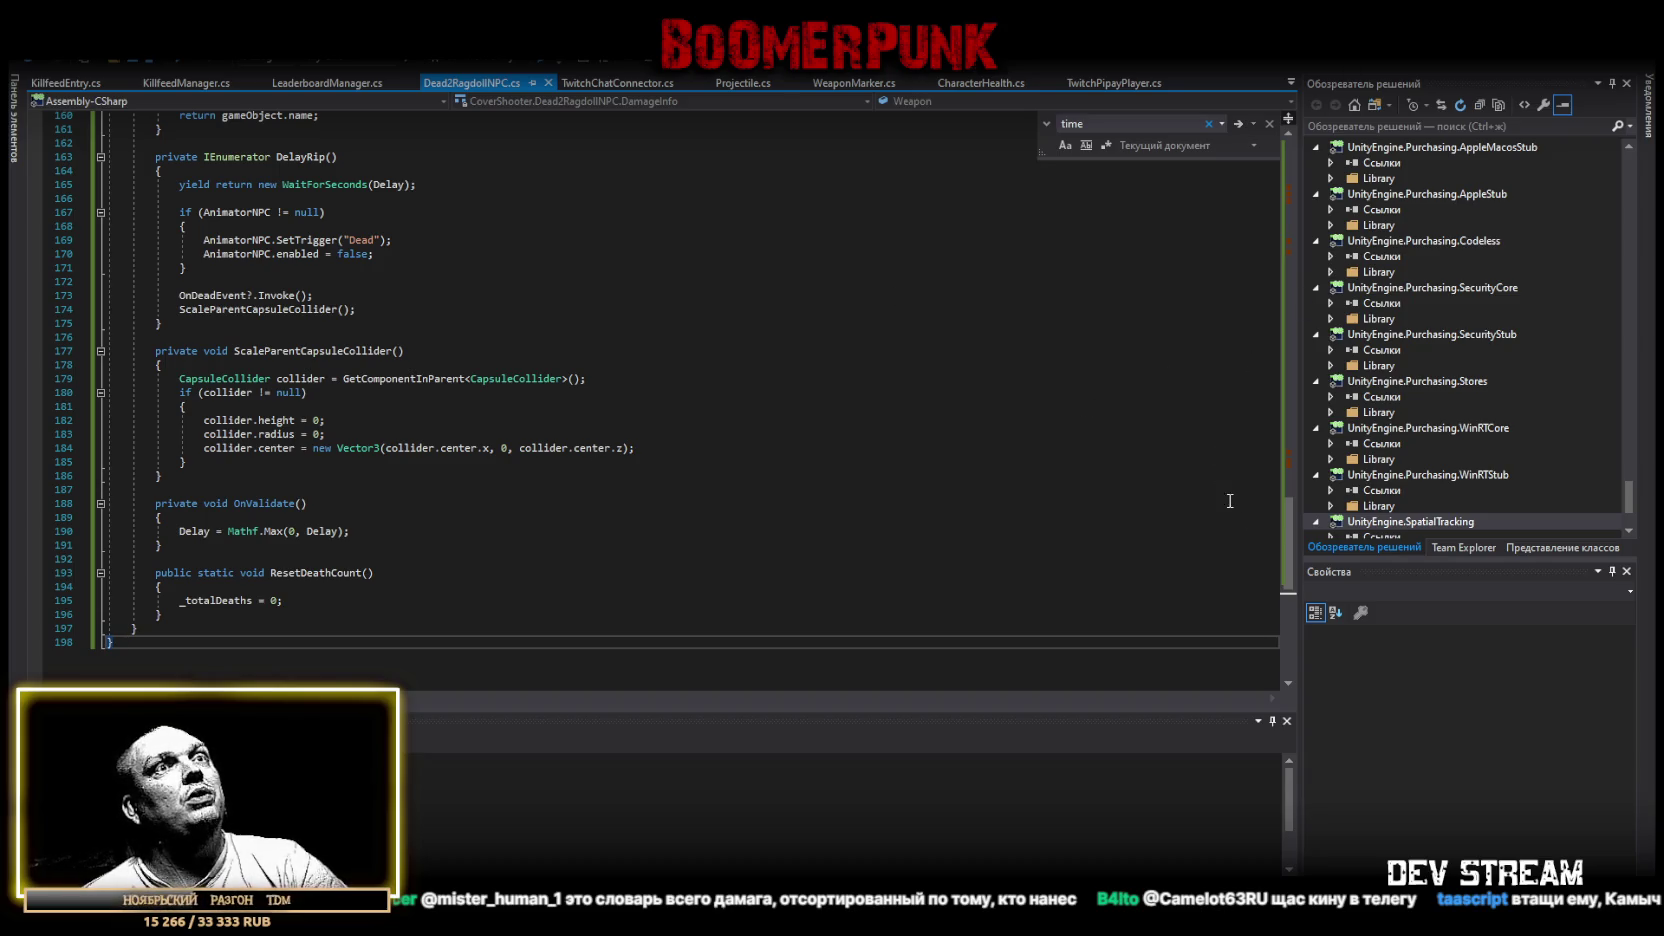
drag(1288, 543, 1352, 108)
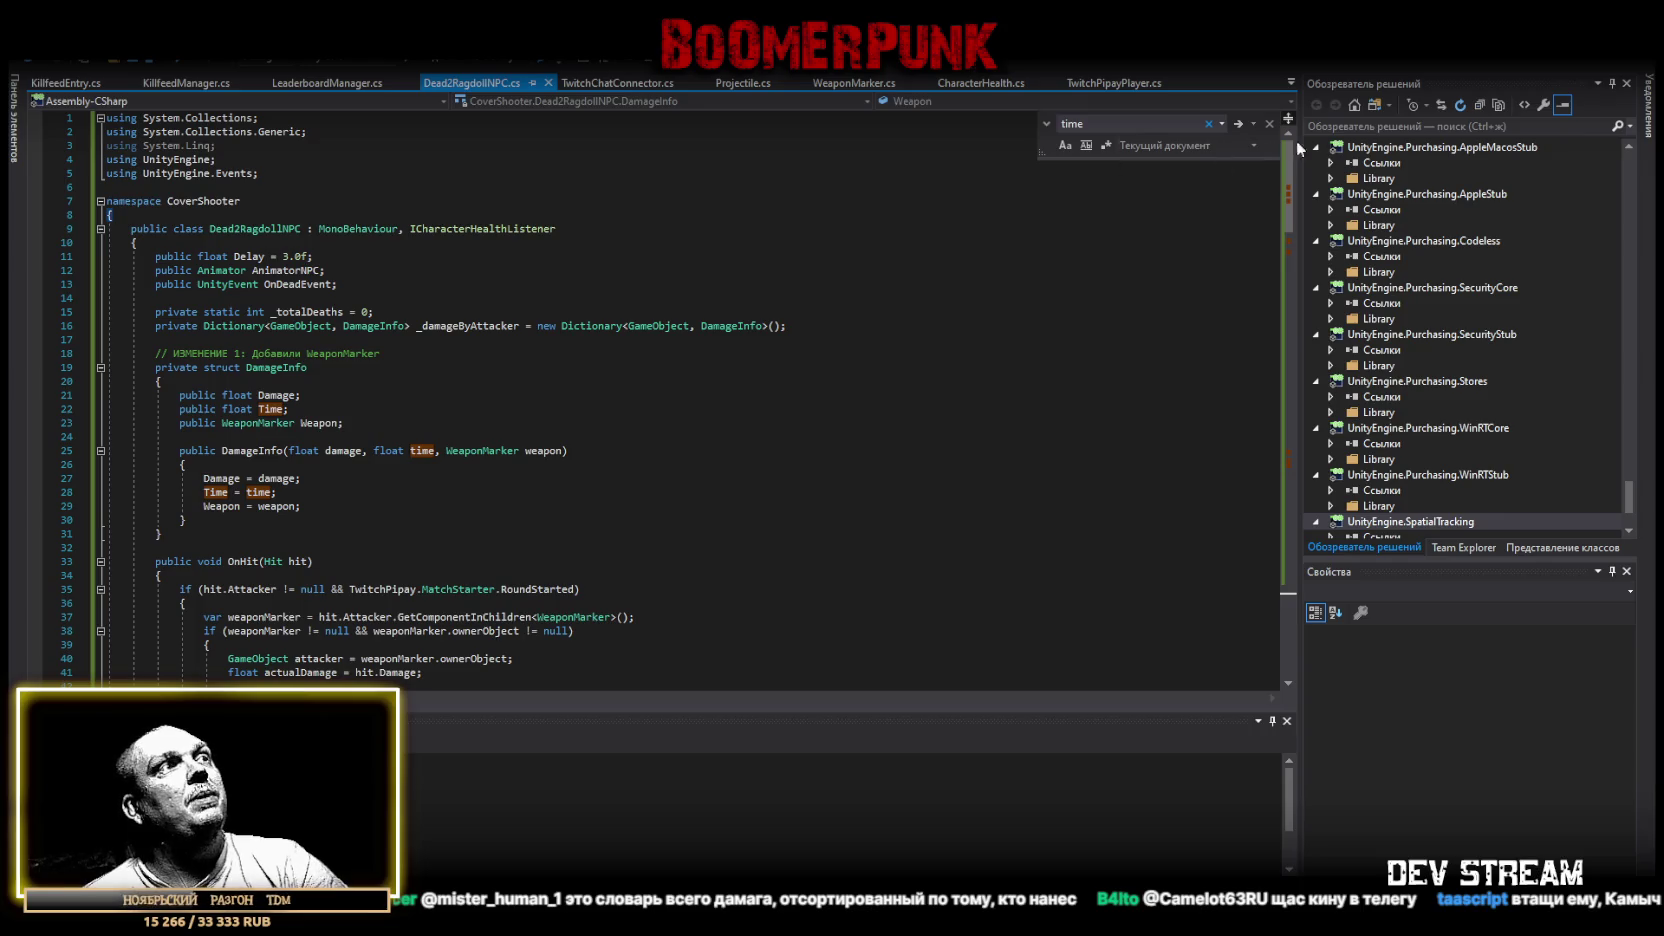
key(alt+Tab)
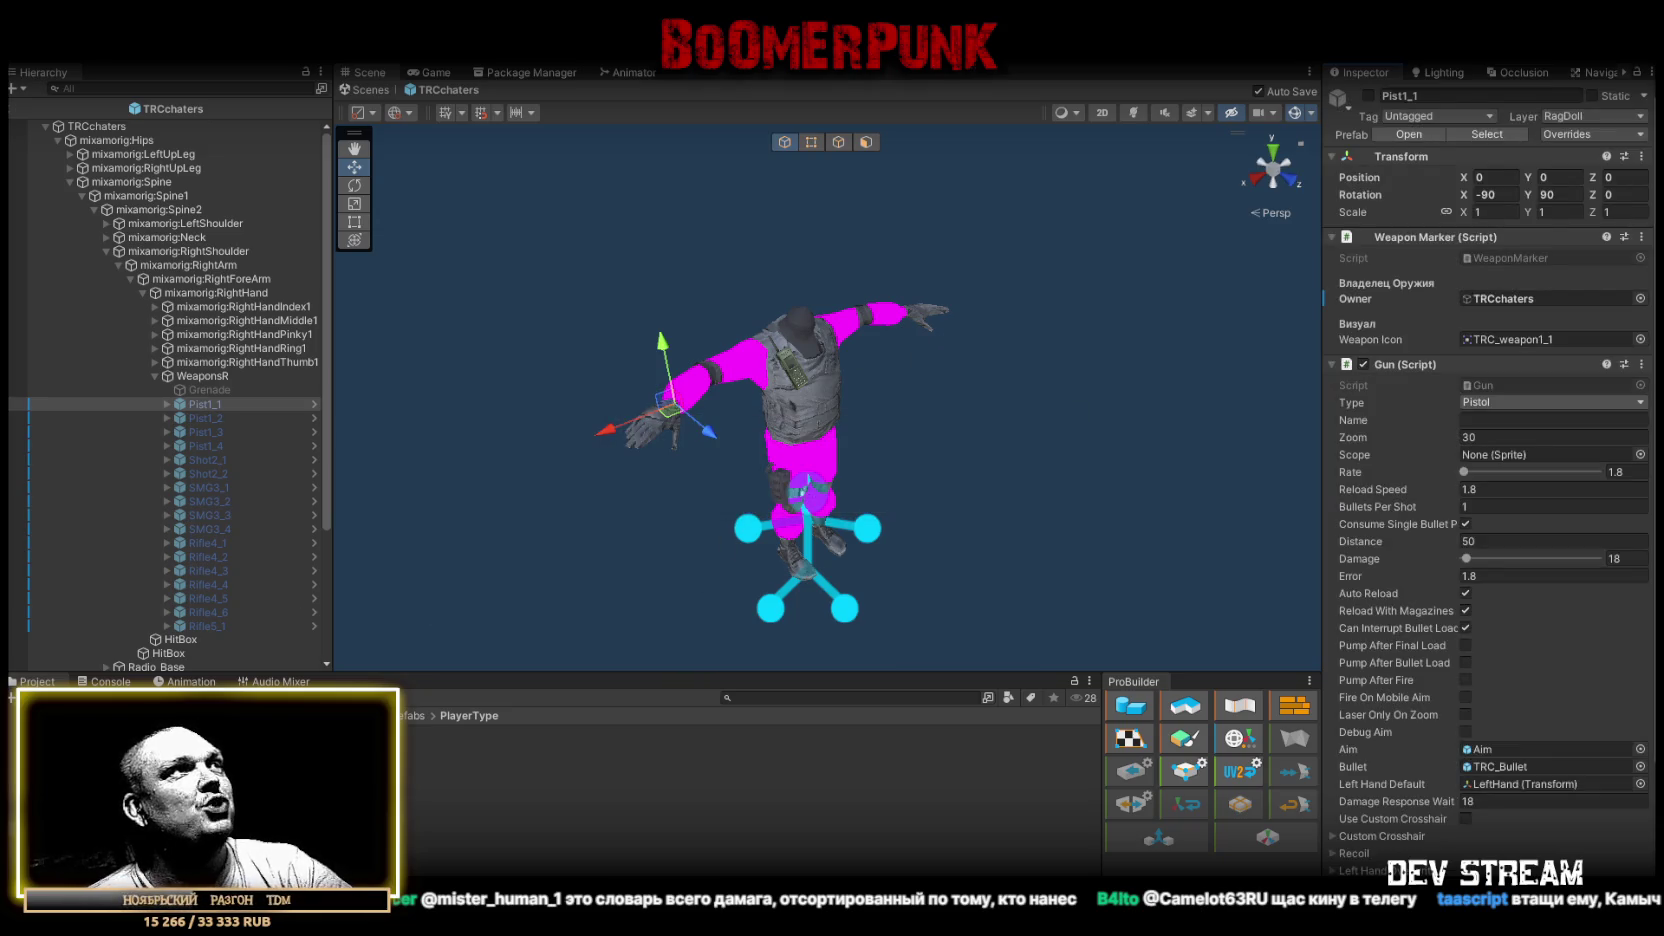
Show the running de_dust2 game in the Game view, glance at the Console, then maximize the game.
click(430, 72)
click(107, 682)
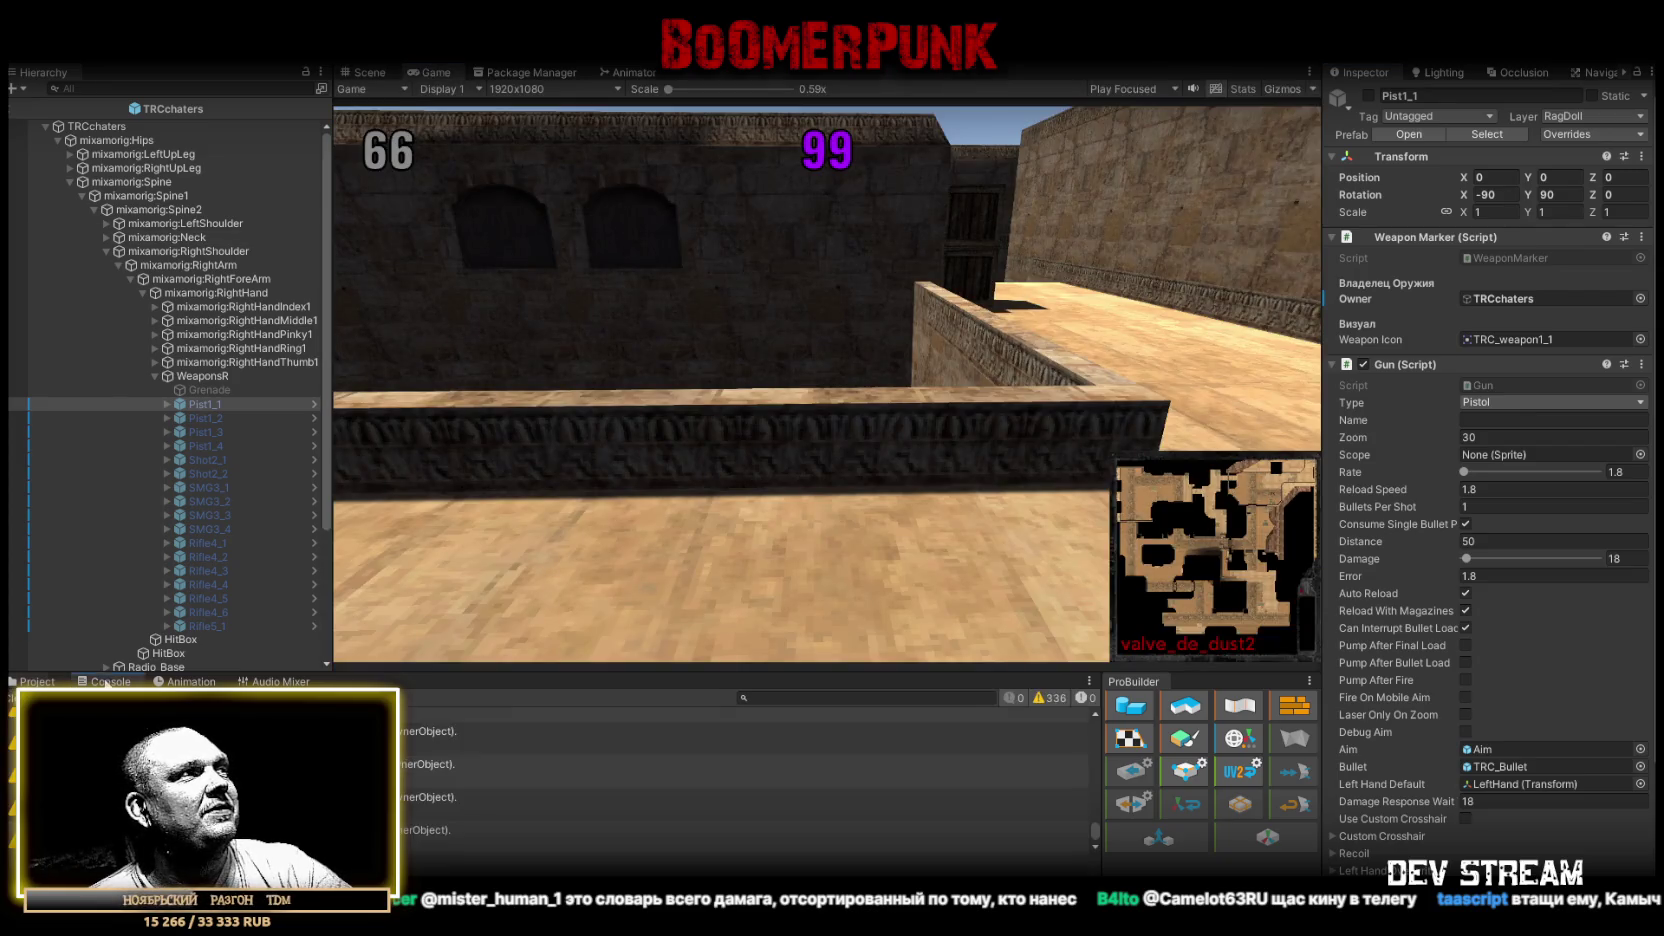
click(40, 682)
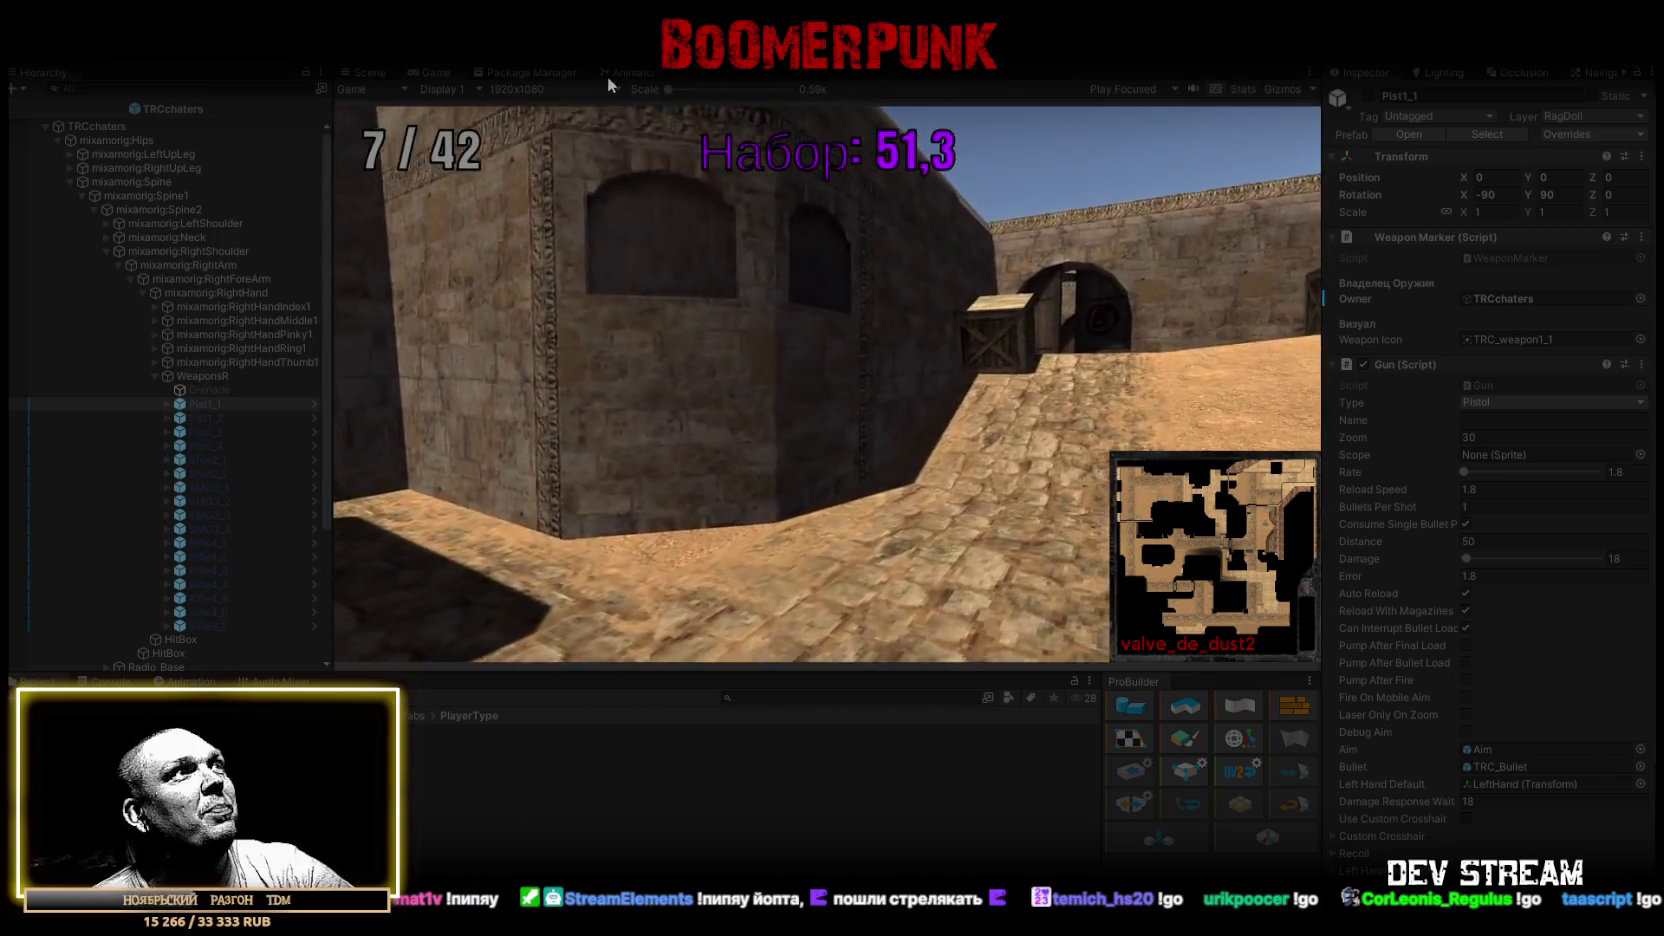
double_click(432, 73)
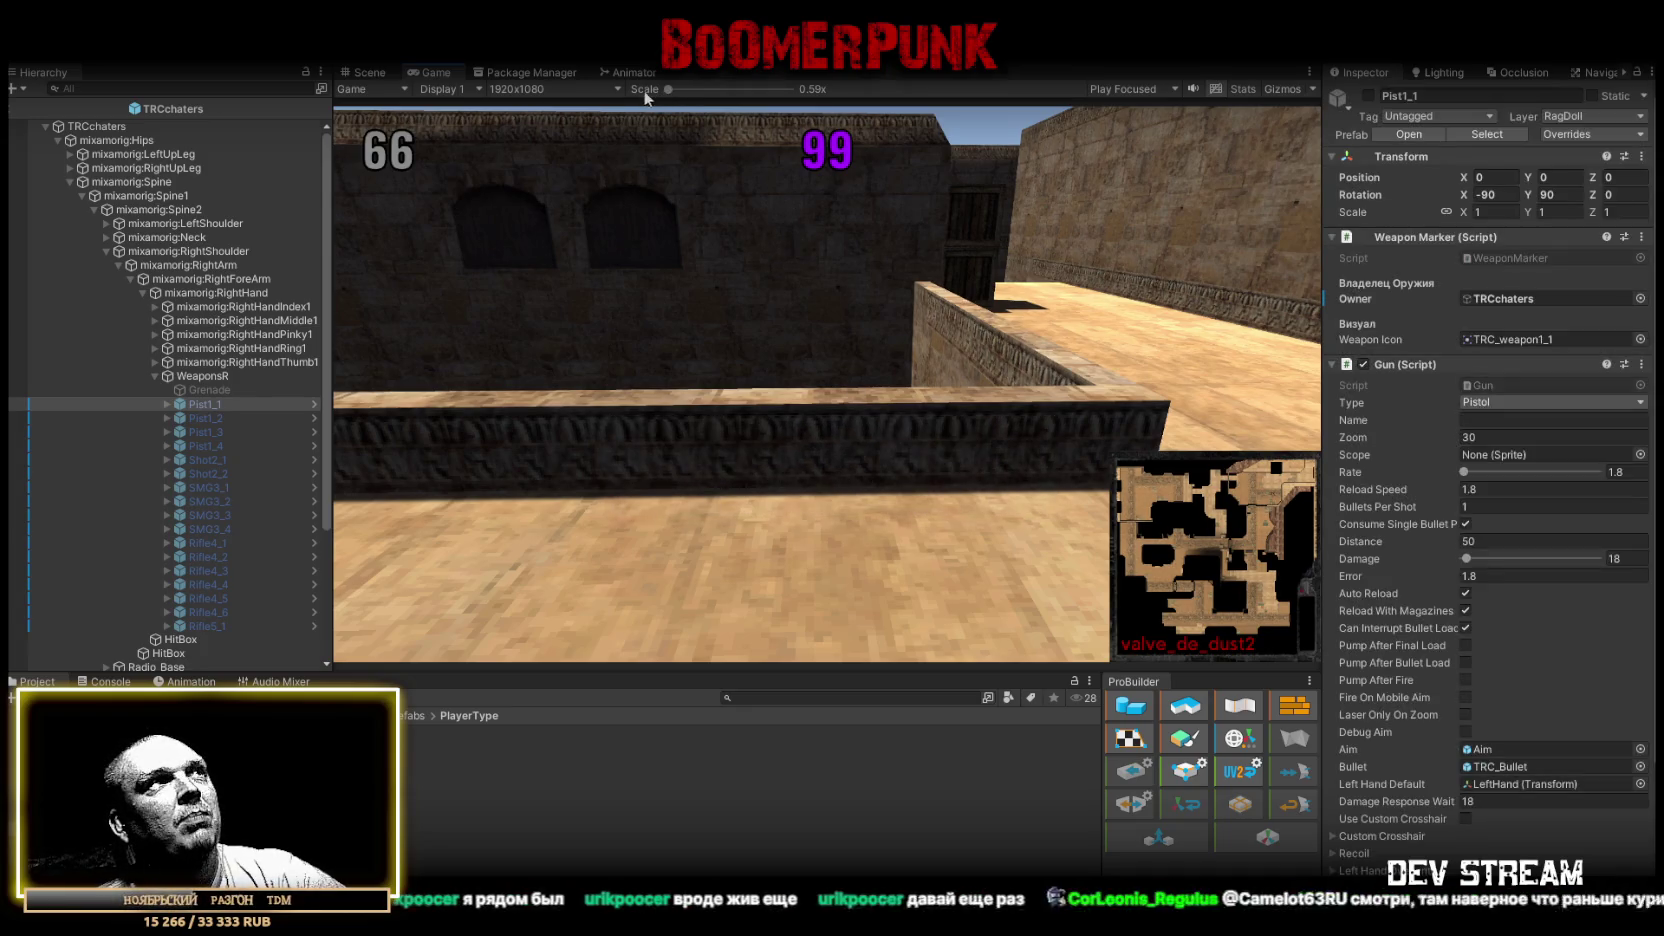
Maximize and restore the Game view, then show the Console's log messages for the round.
double_click(444, 75)
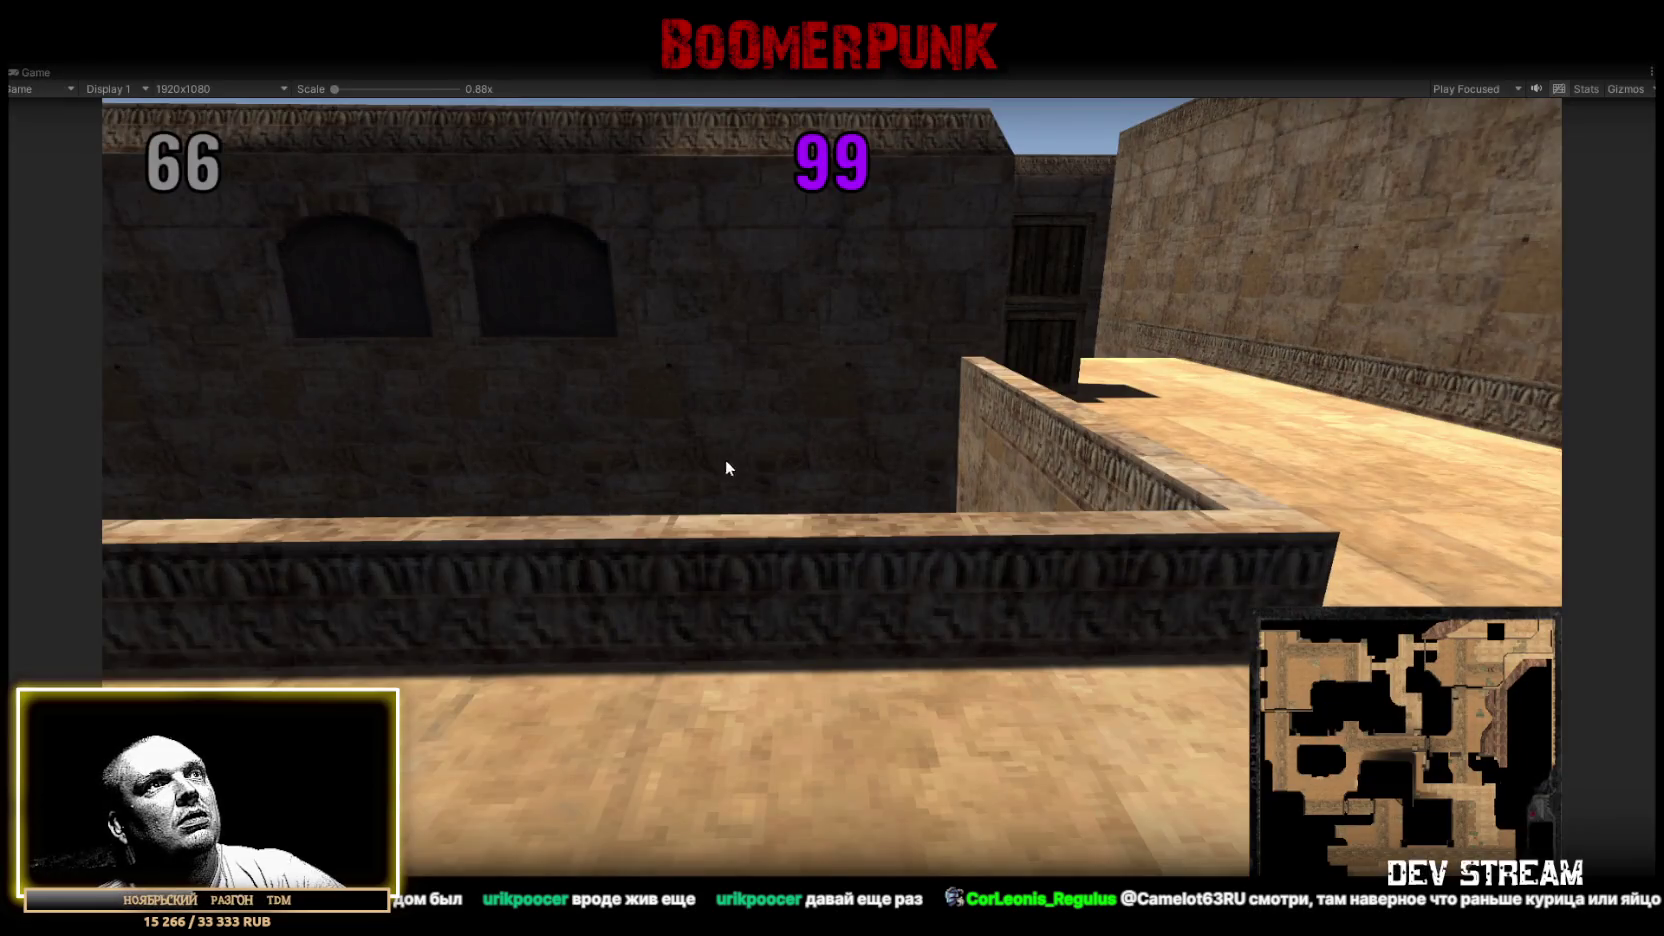
double_click(40, 75)
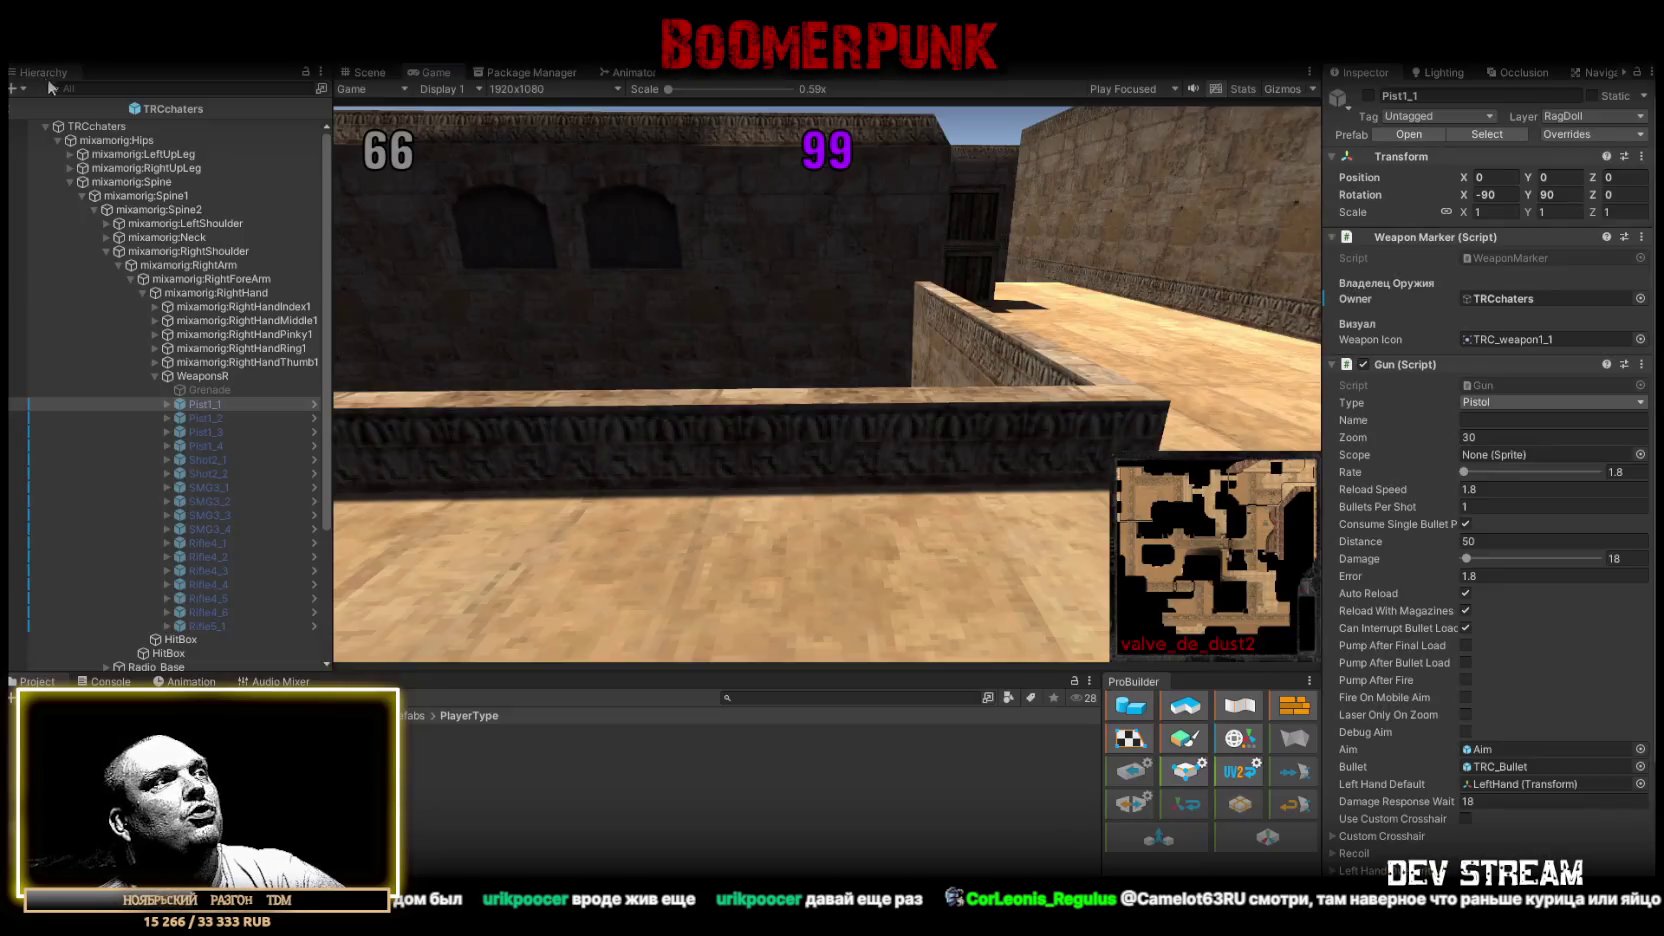
click(93, 682)
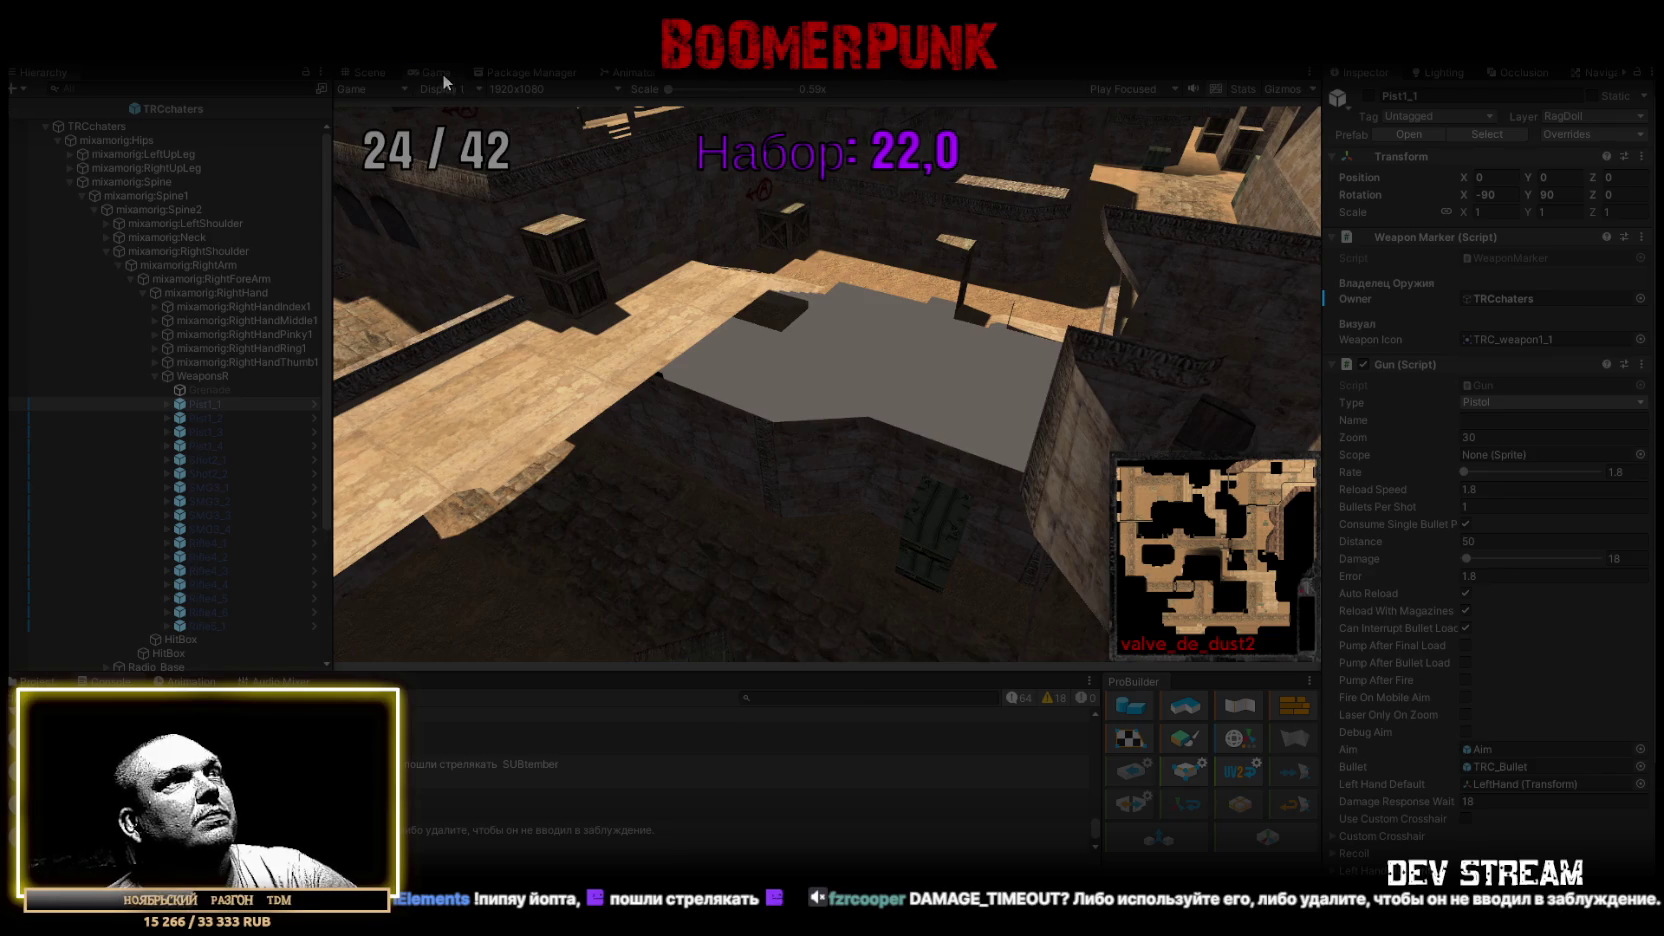
Maximize the Game view and bring up the player kills scoreboard during the match.
double_click(442, 73)
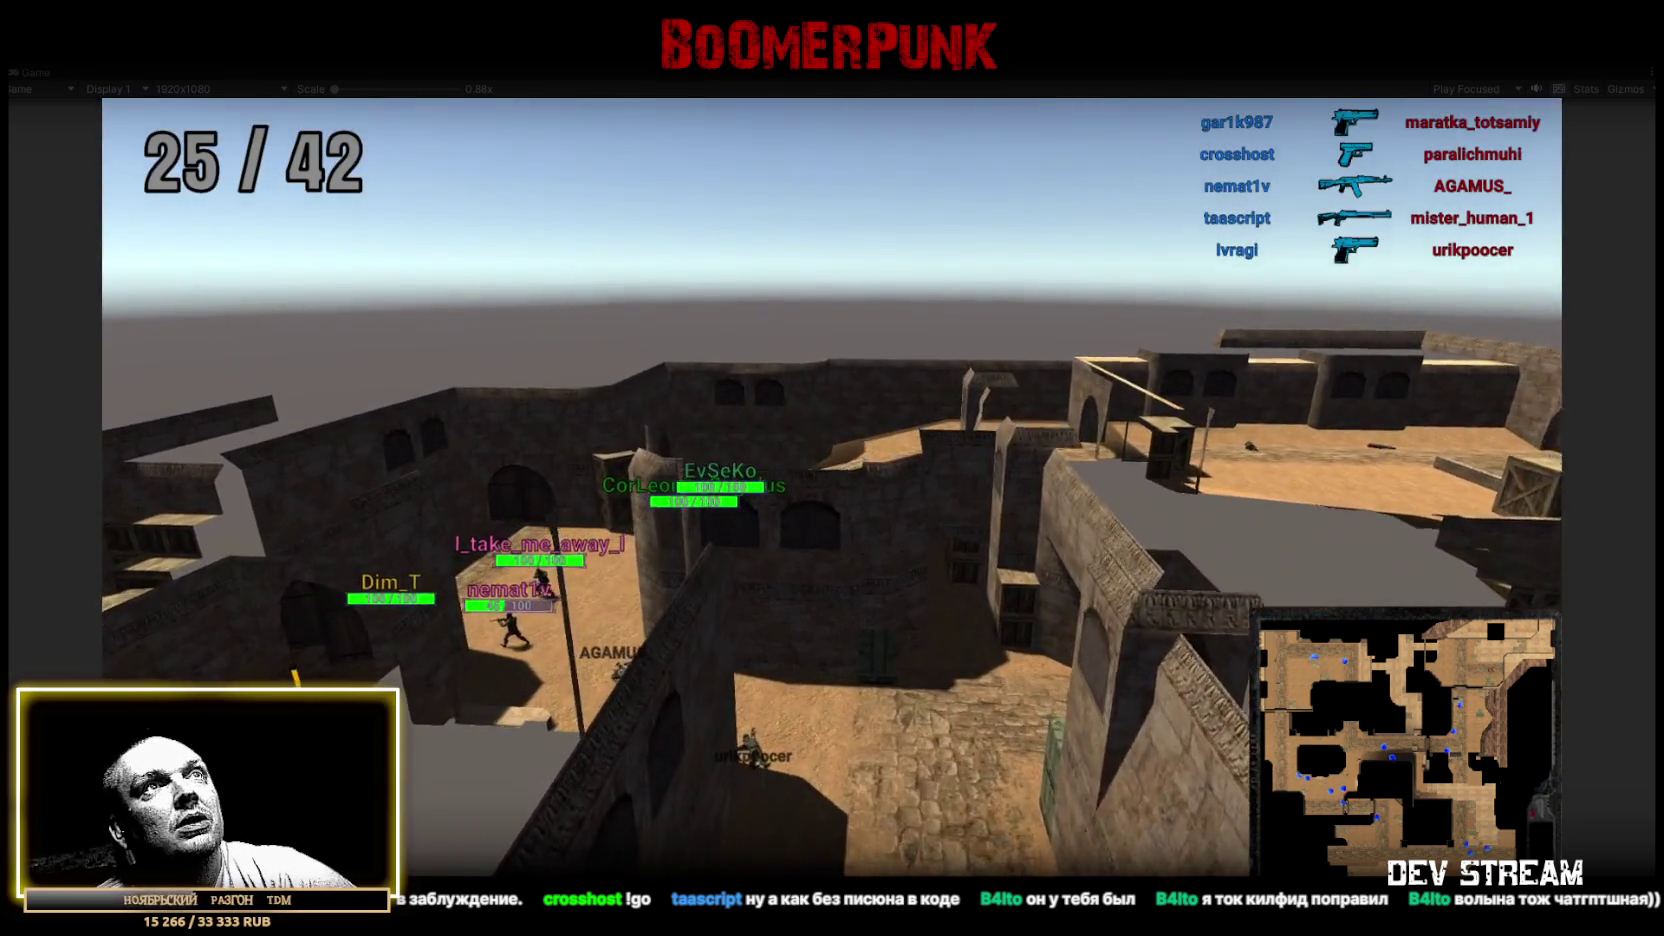
key(Tab)
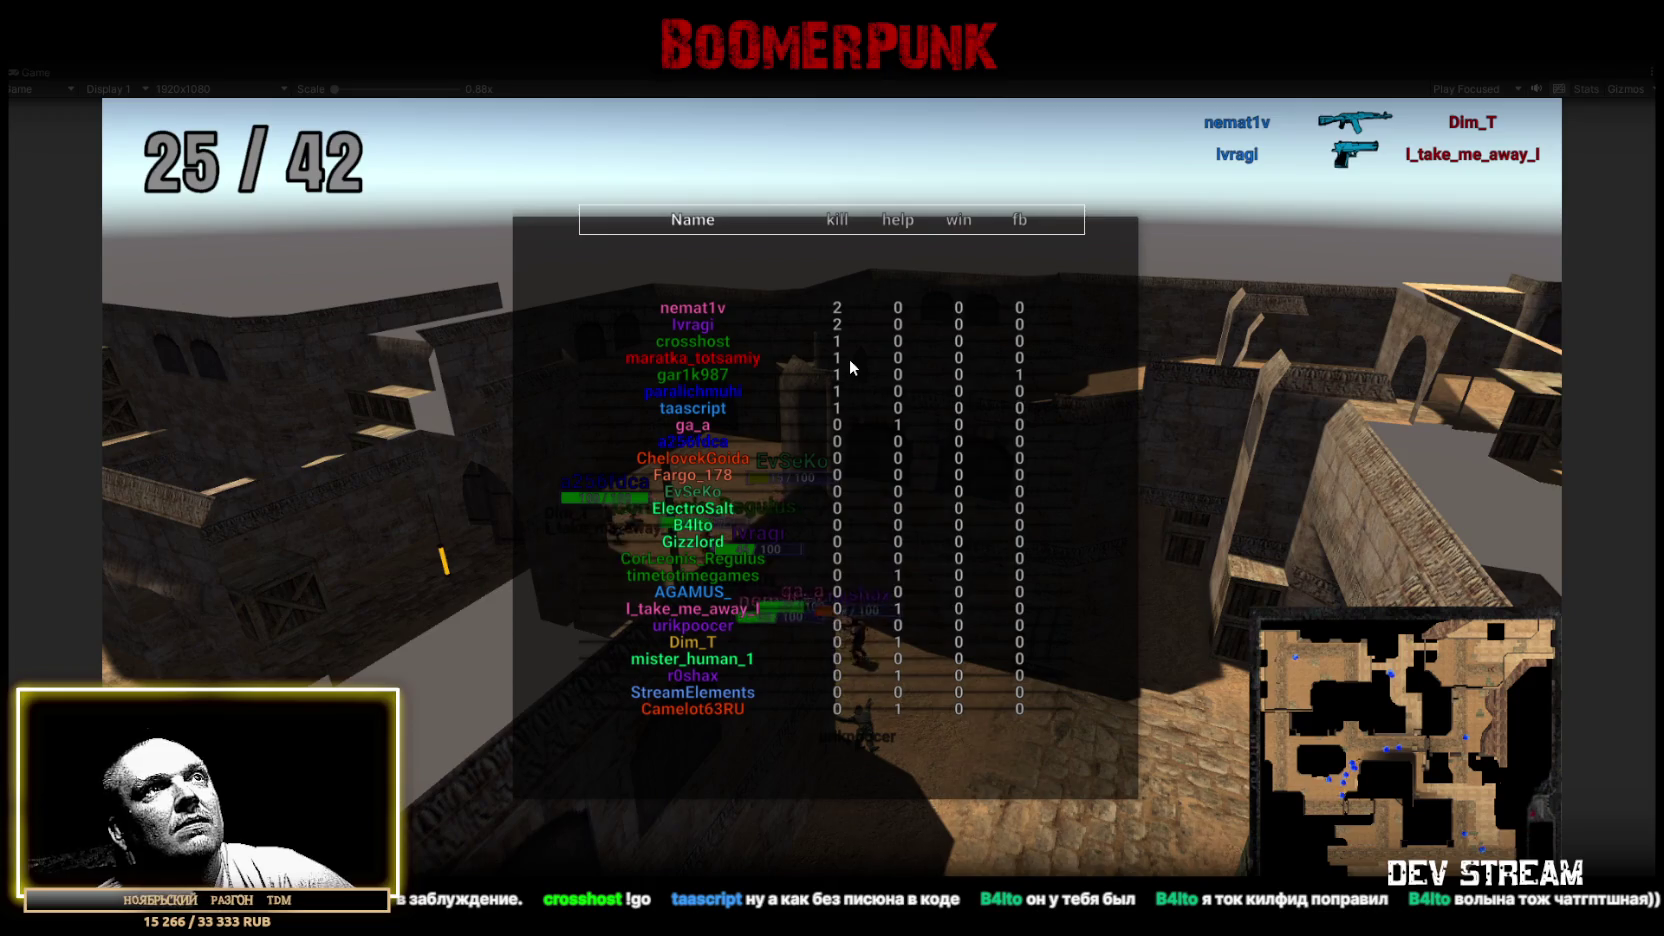
Close the scoreboard and bring back the full editor layout around the game with Ctrl+P.
key(Tab)
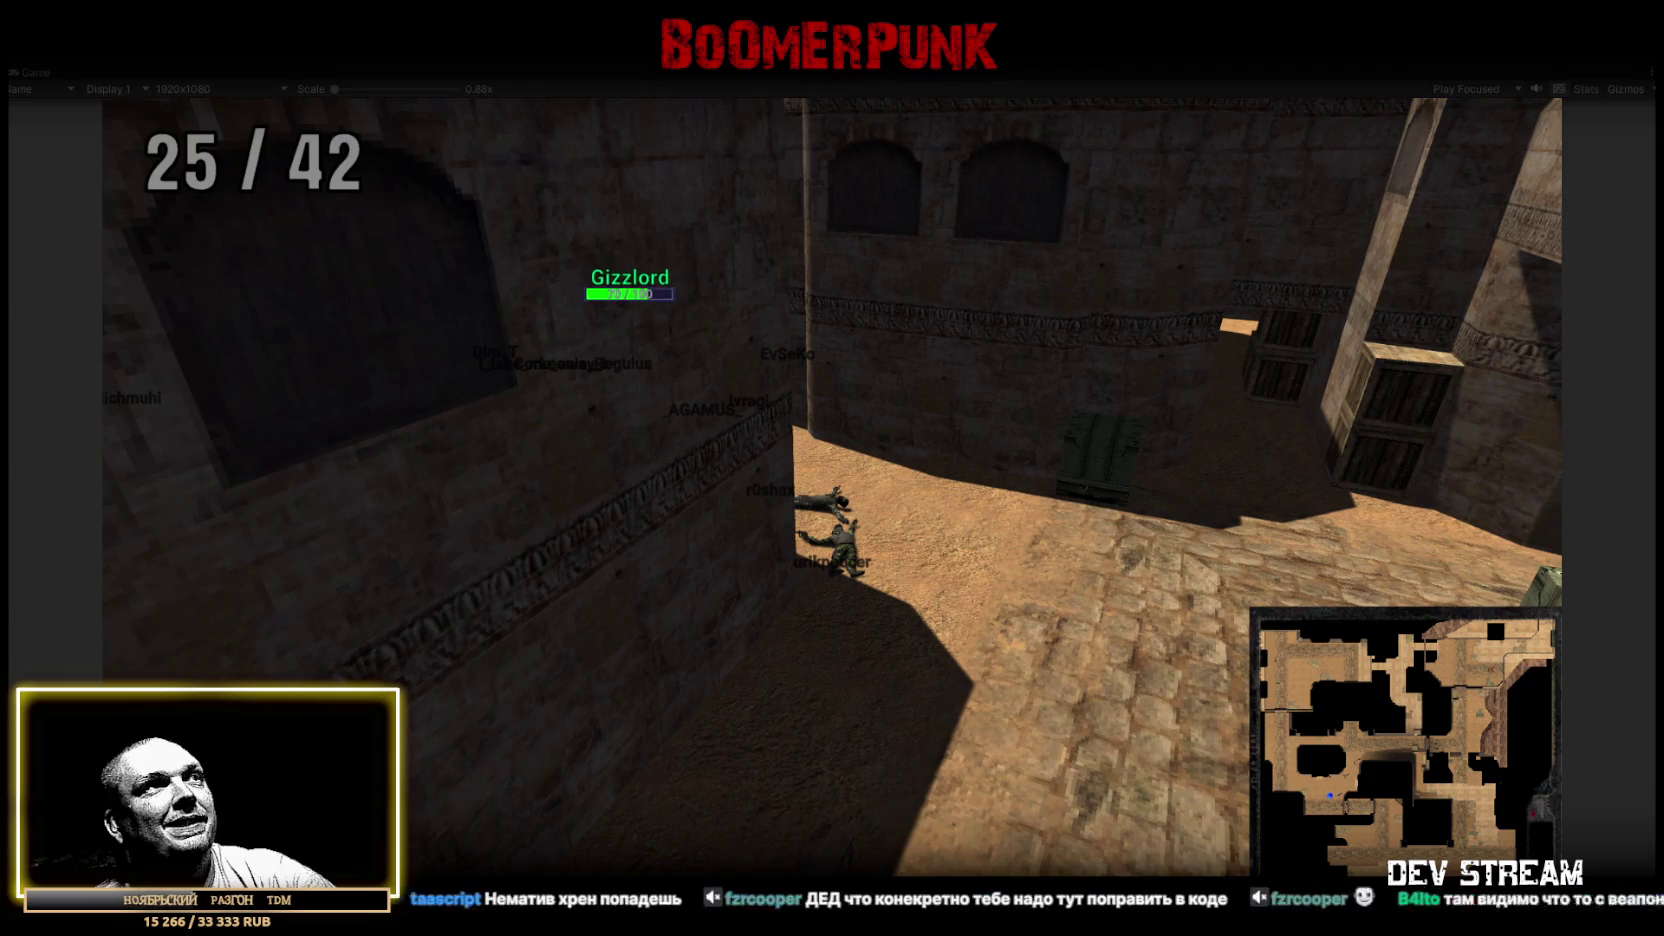
key(ctrl+p)
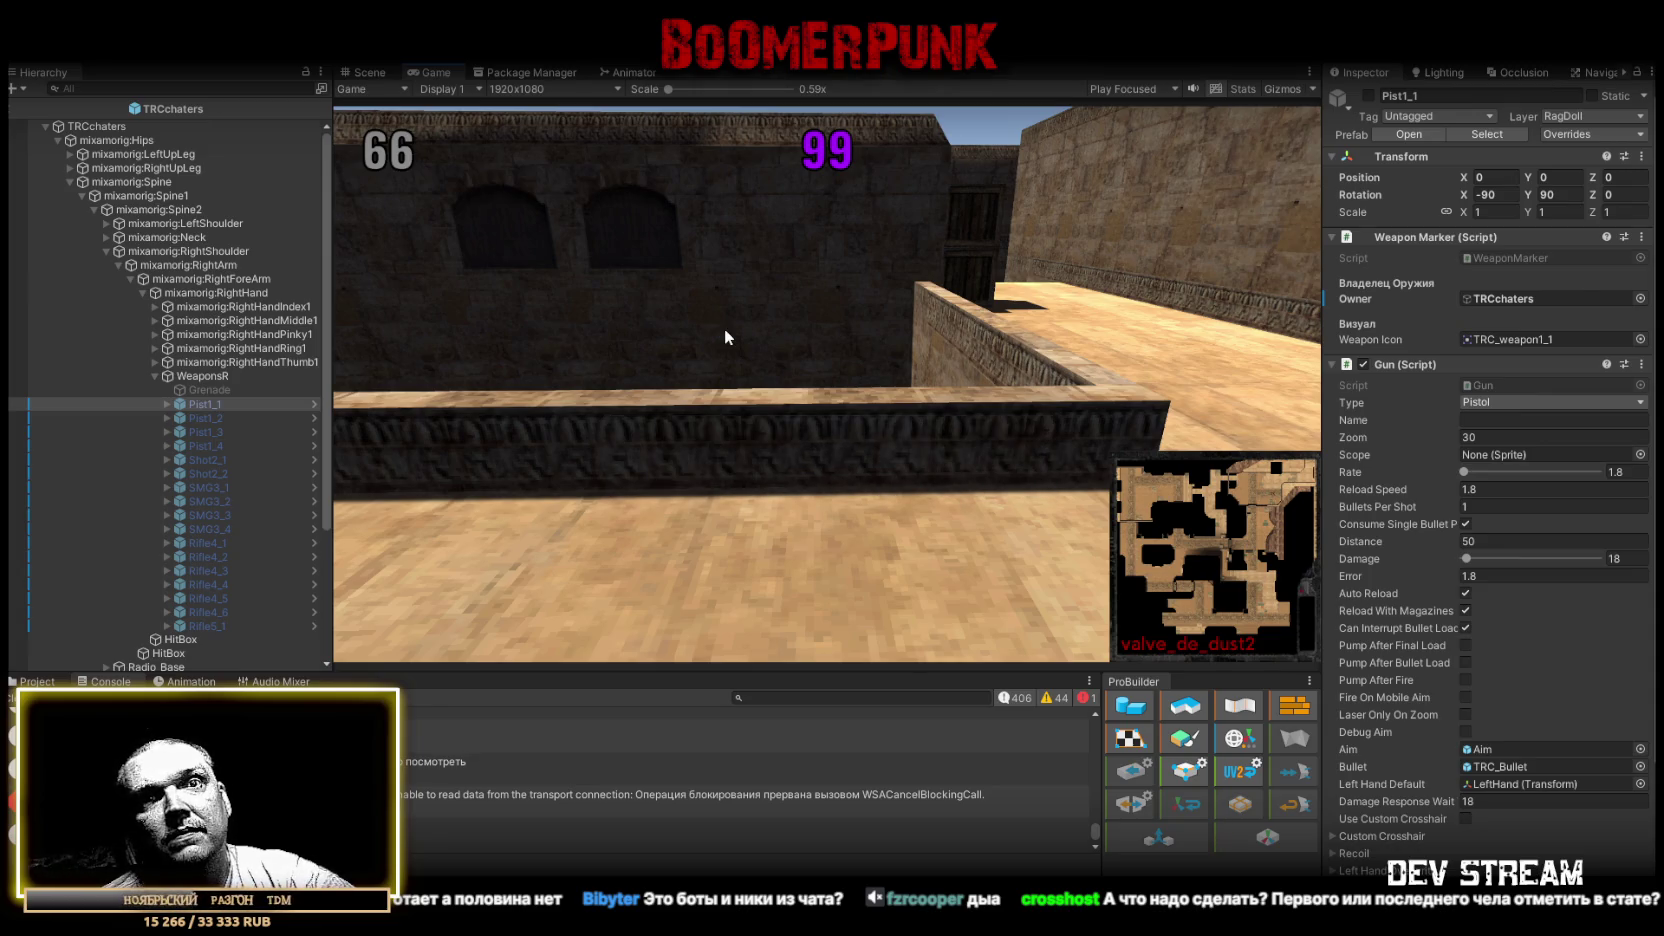
Show the PlayerType folder in the Project panel, then switch over to Visual Studio.
click(37, 681)
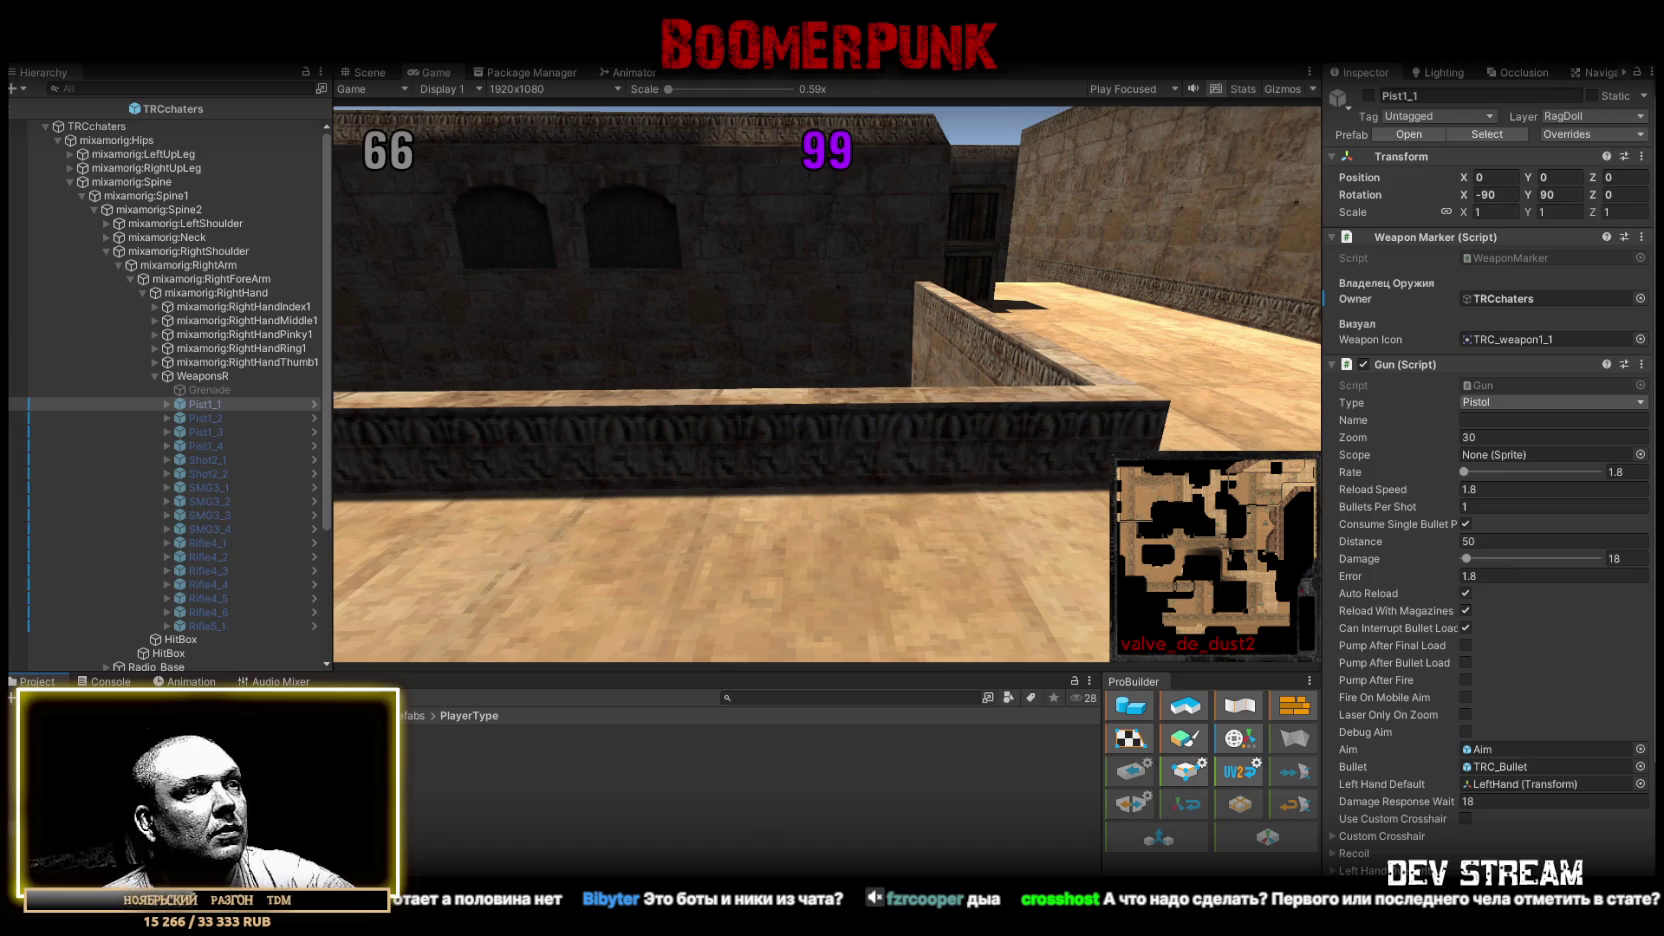
key(alt+Tab)
Read through WeaponMarker.cs, select all of its code, and go back to Unity.
scroll(855, 497, down, 5)
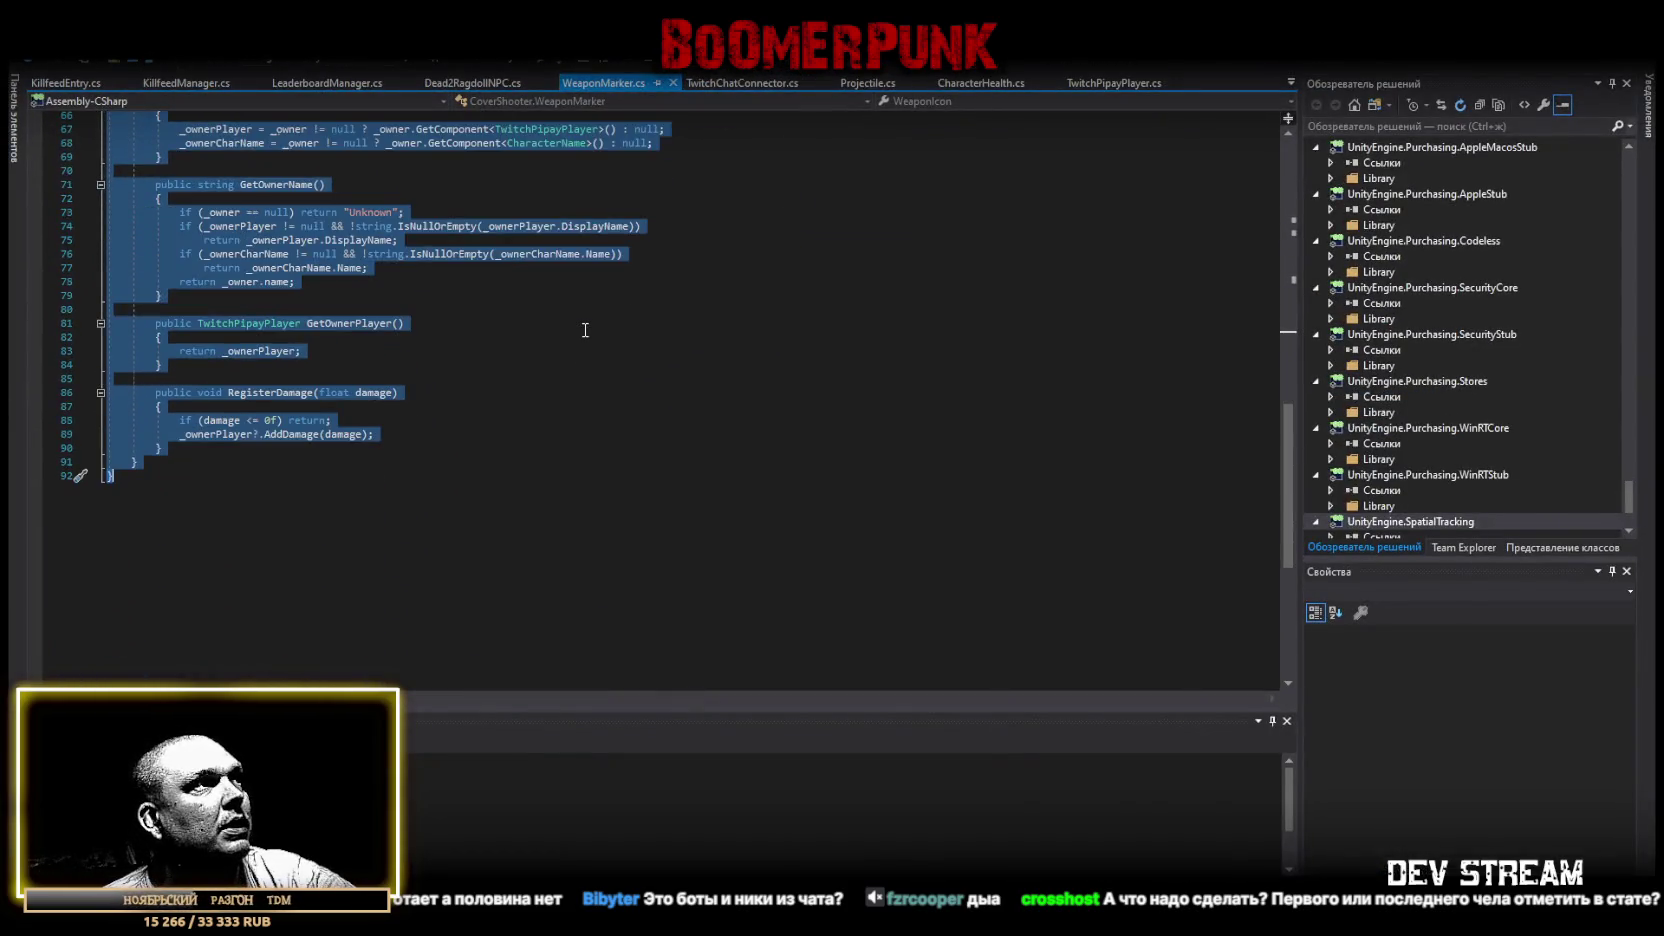
click(855, 497)
scroll(800, 510, up, 18)
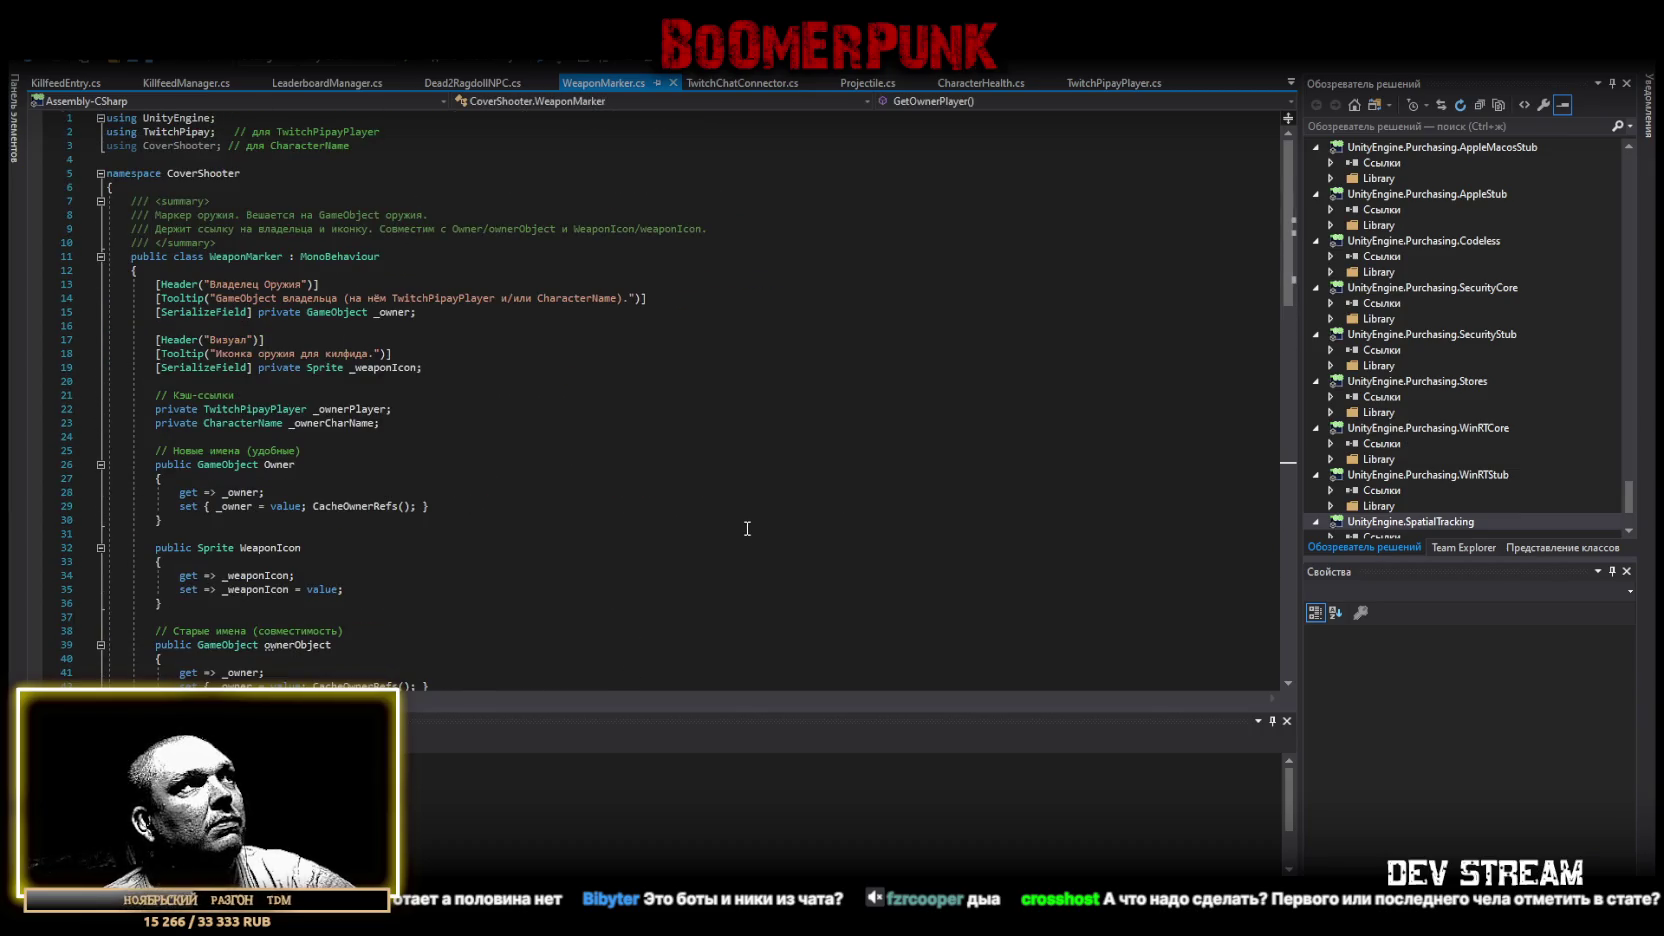
scroll(748, 527, down, 17)
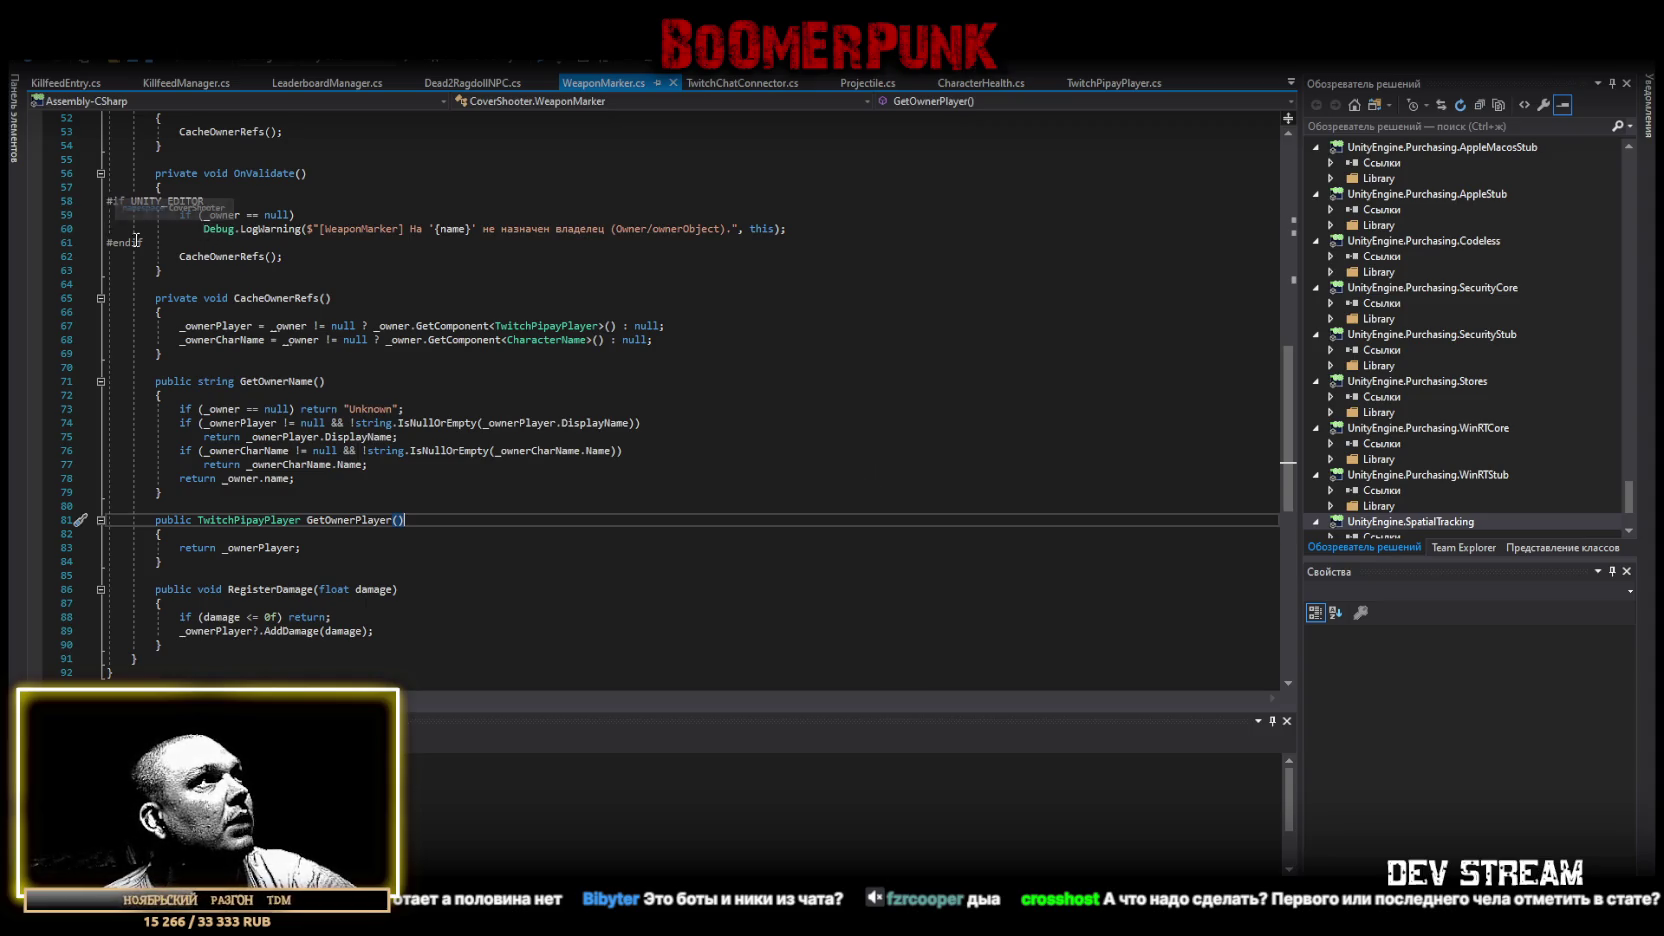
scroll(211, 369, down, 4)
key(ctrl+a)
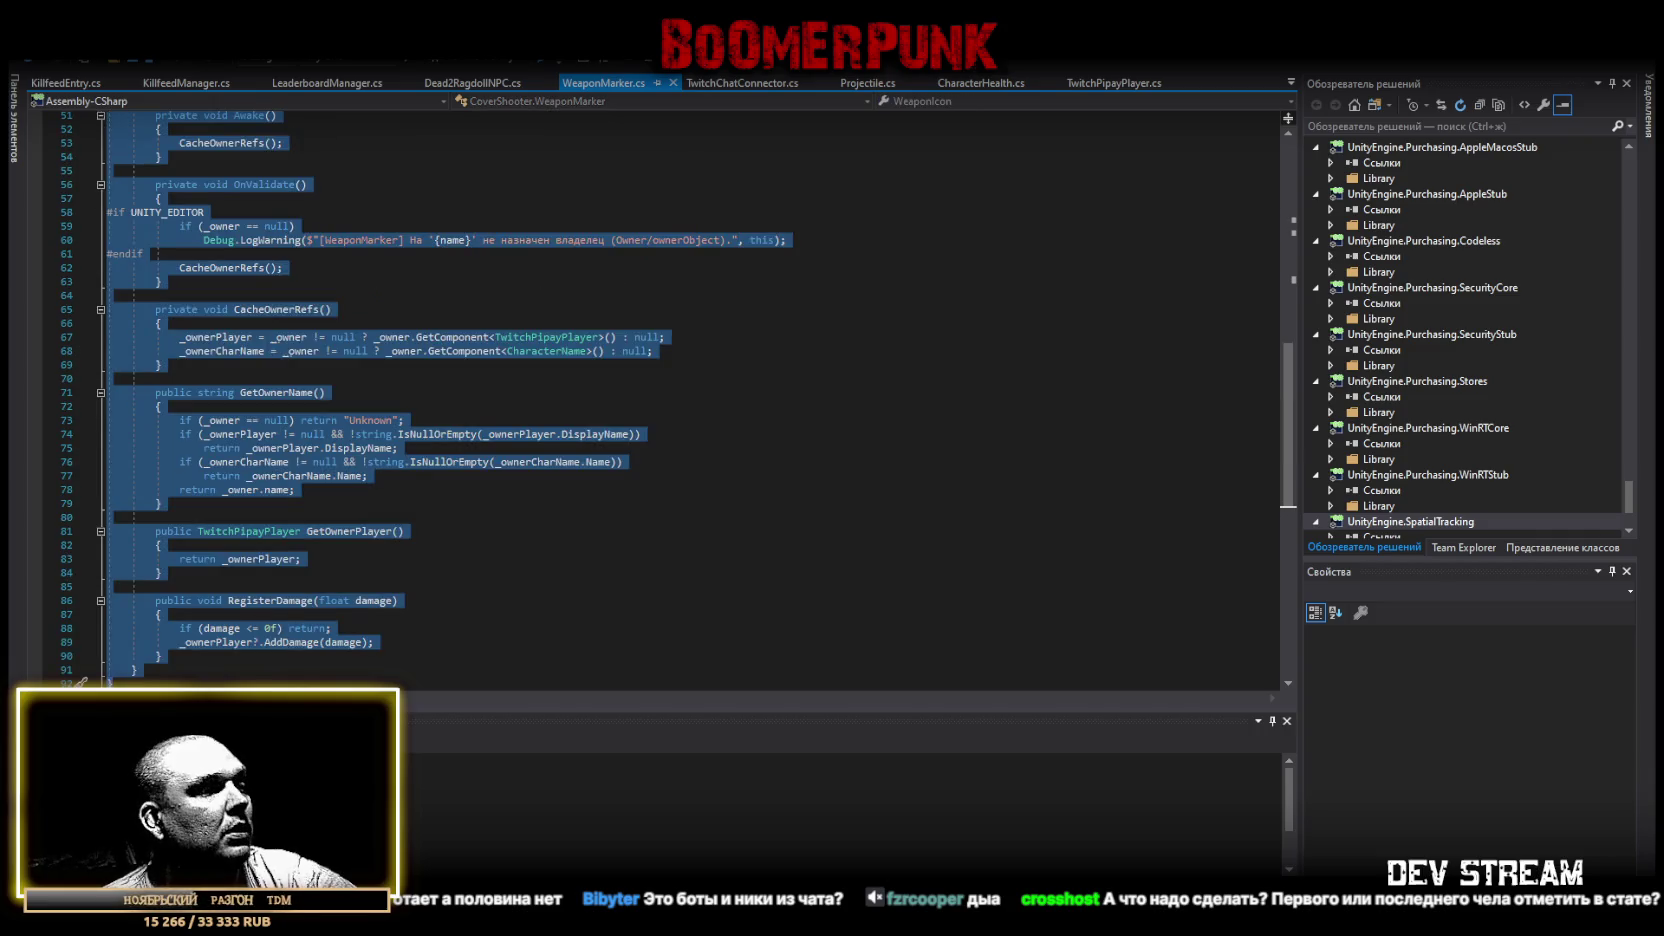
key(alt+Tab)
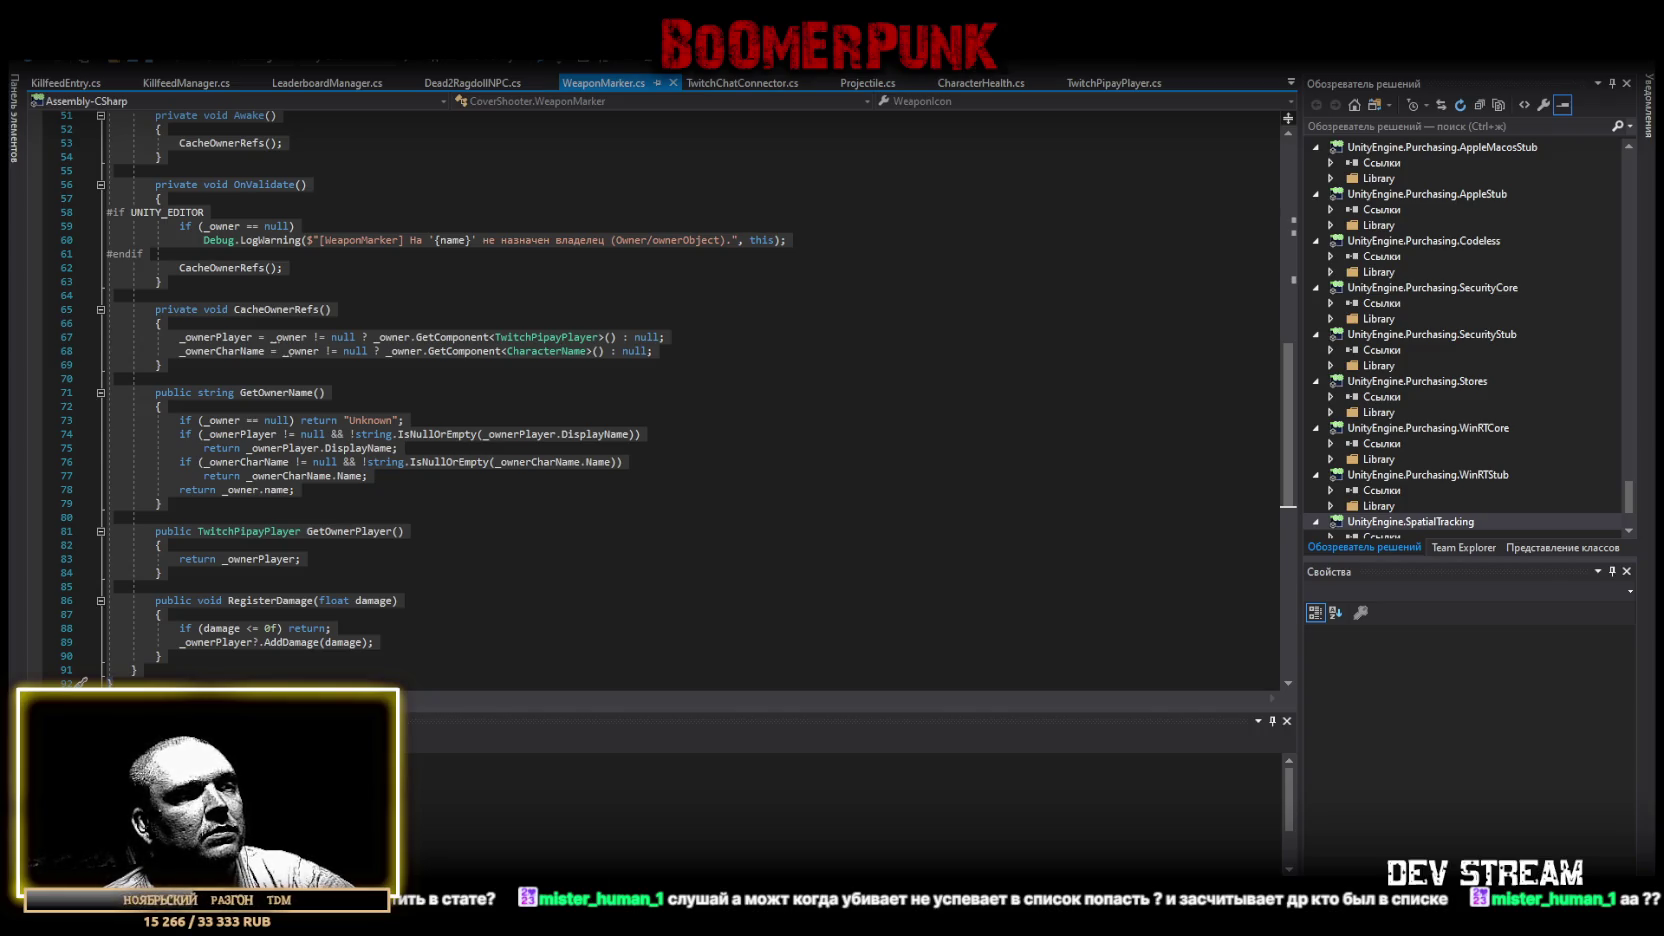
key(ctrl+a)
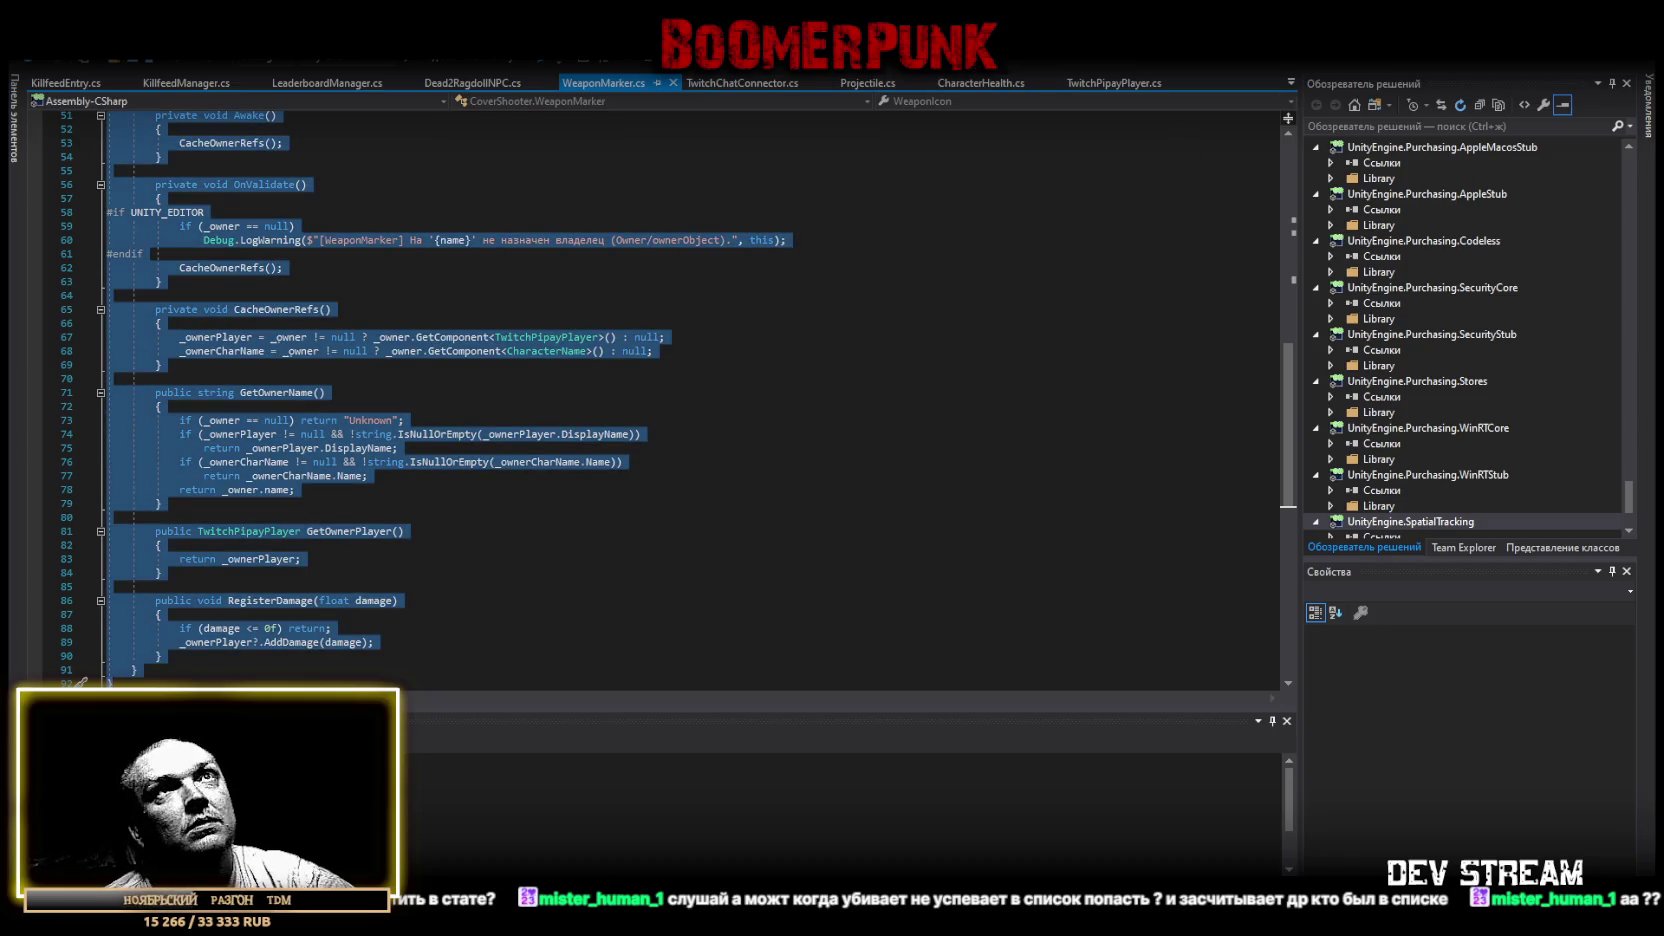
key(alt+Tab)
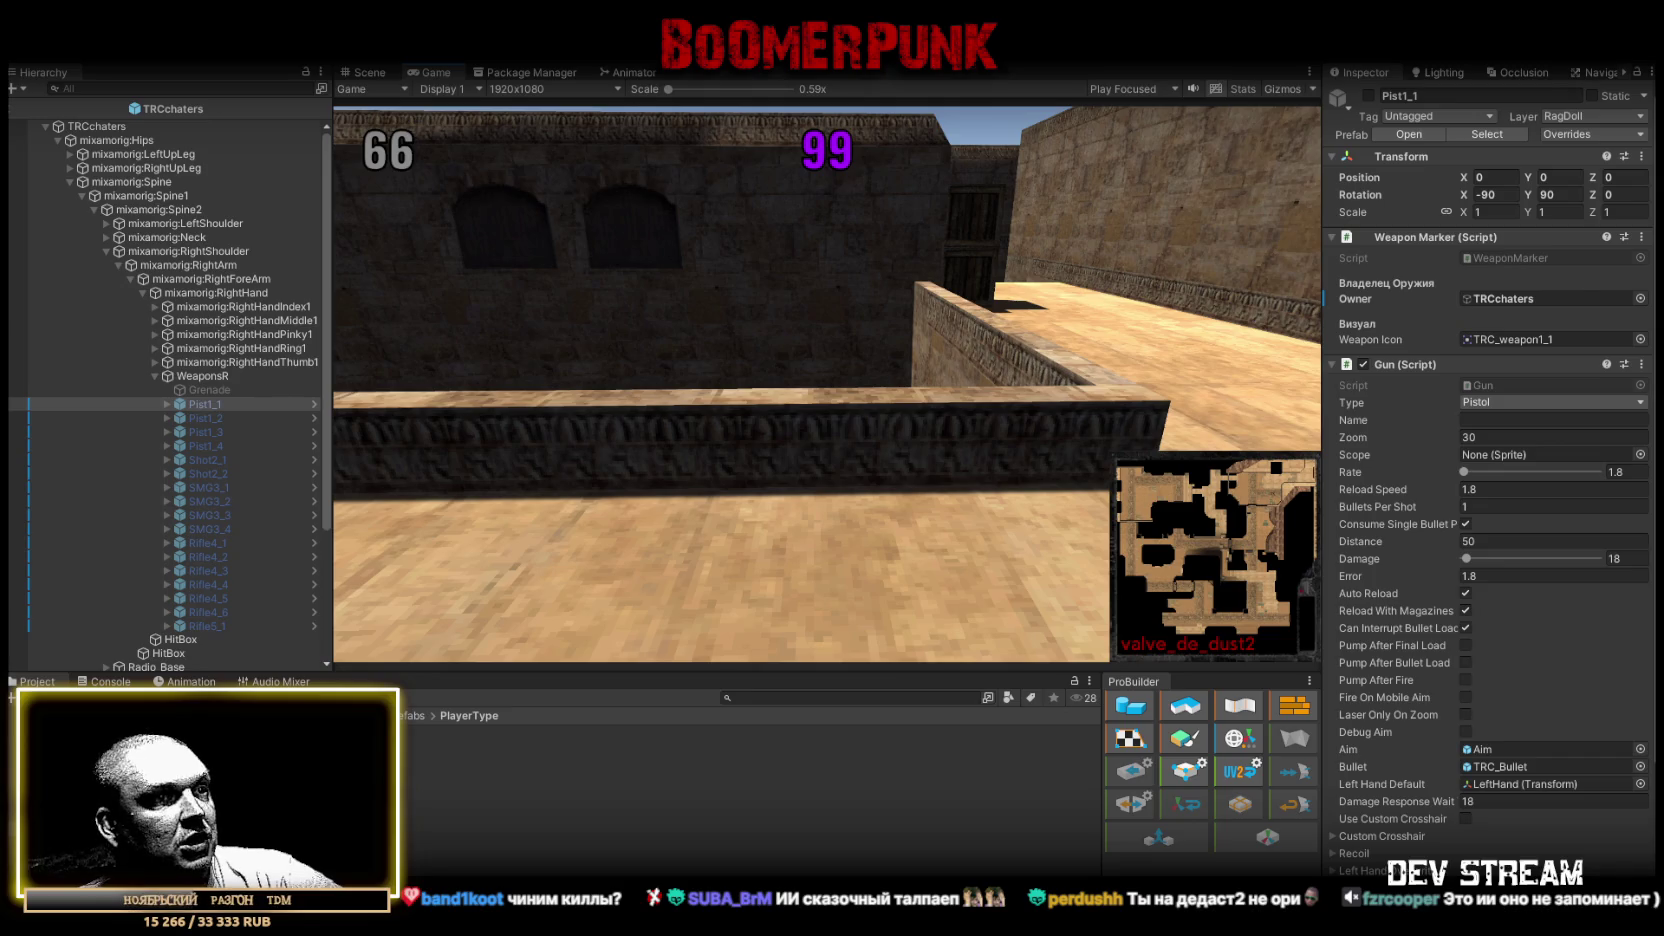
Bring Visual Studio back in front with WeaponMarker.cs still unchanged.
key(alt+Tab)
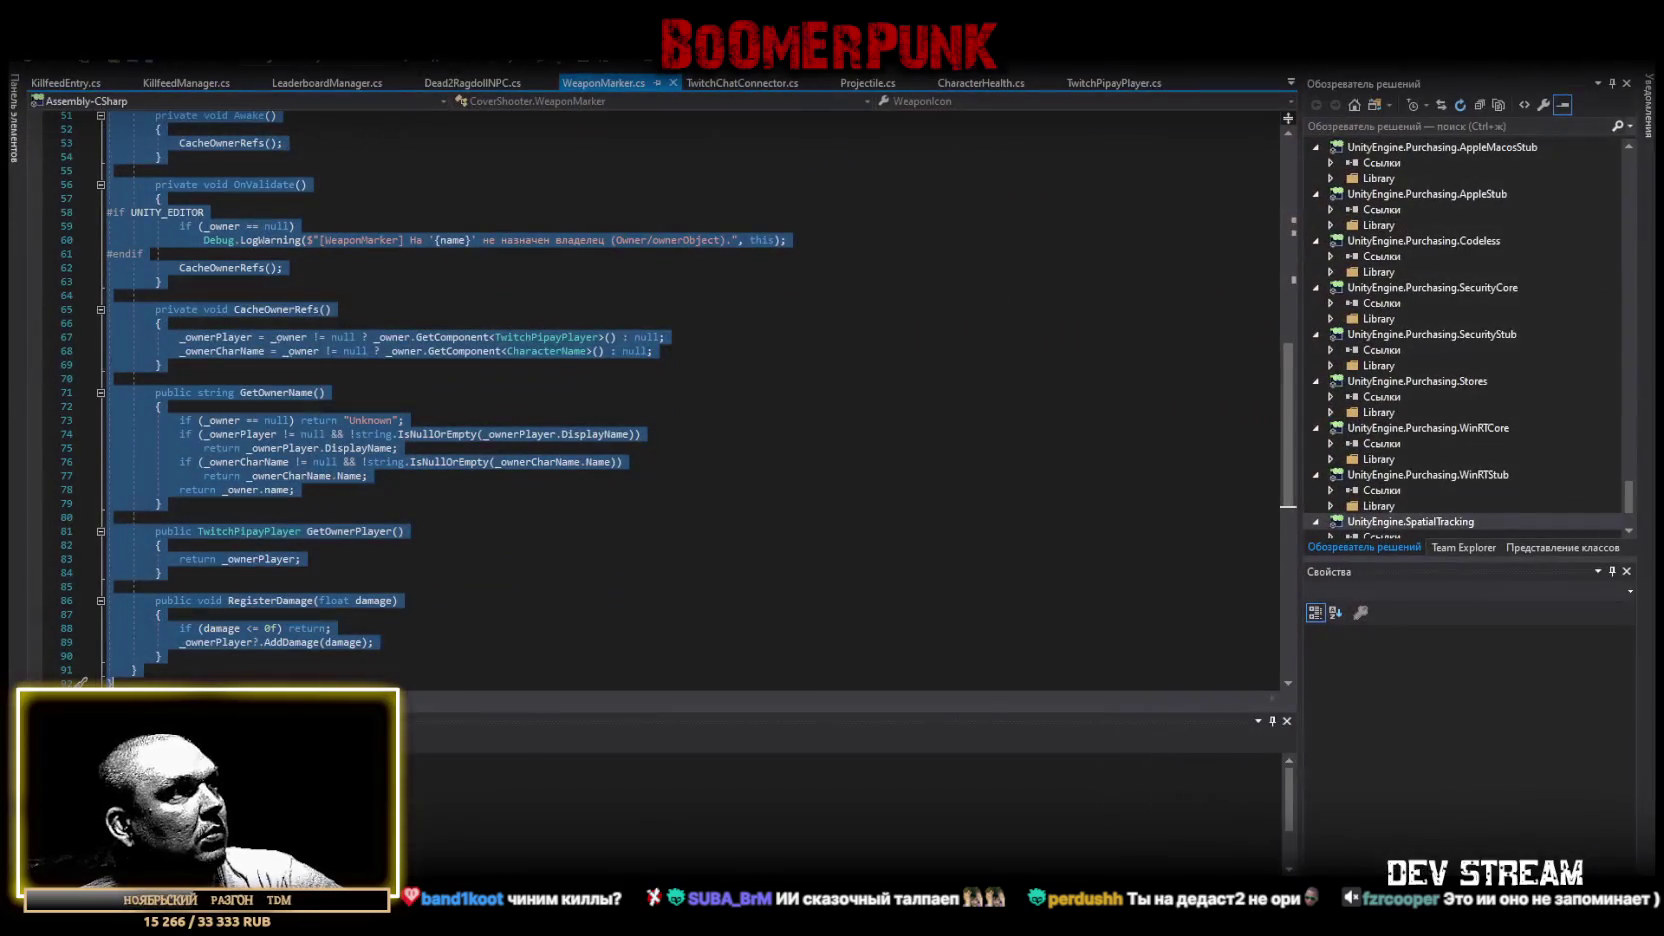
Overwrite Dead2RagdollNPC.cs with the version ending in a plain static ResetDeathCount, then return to Unity.
click(465, 83)
scroll(288, 523, down, 20)
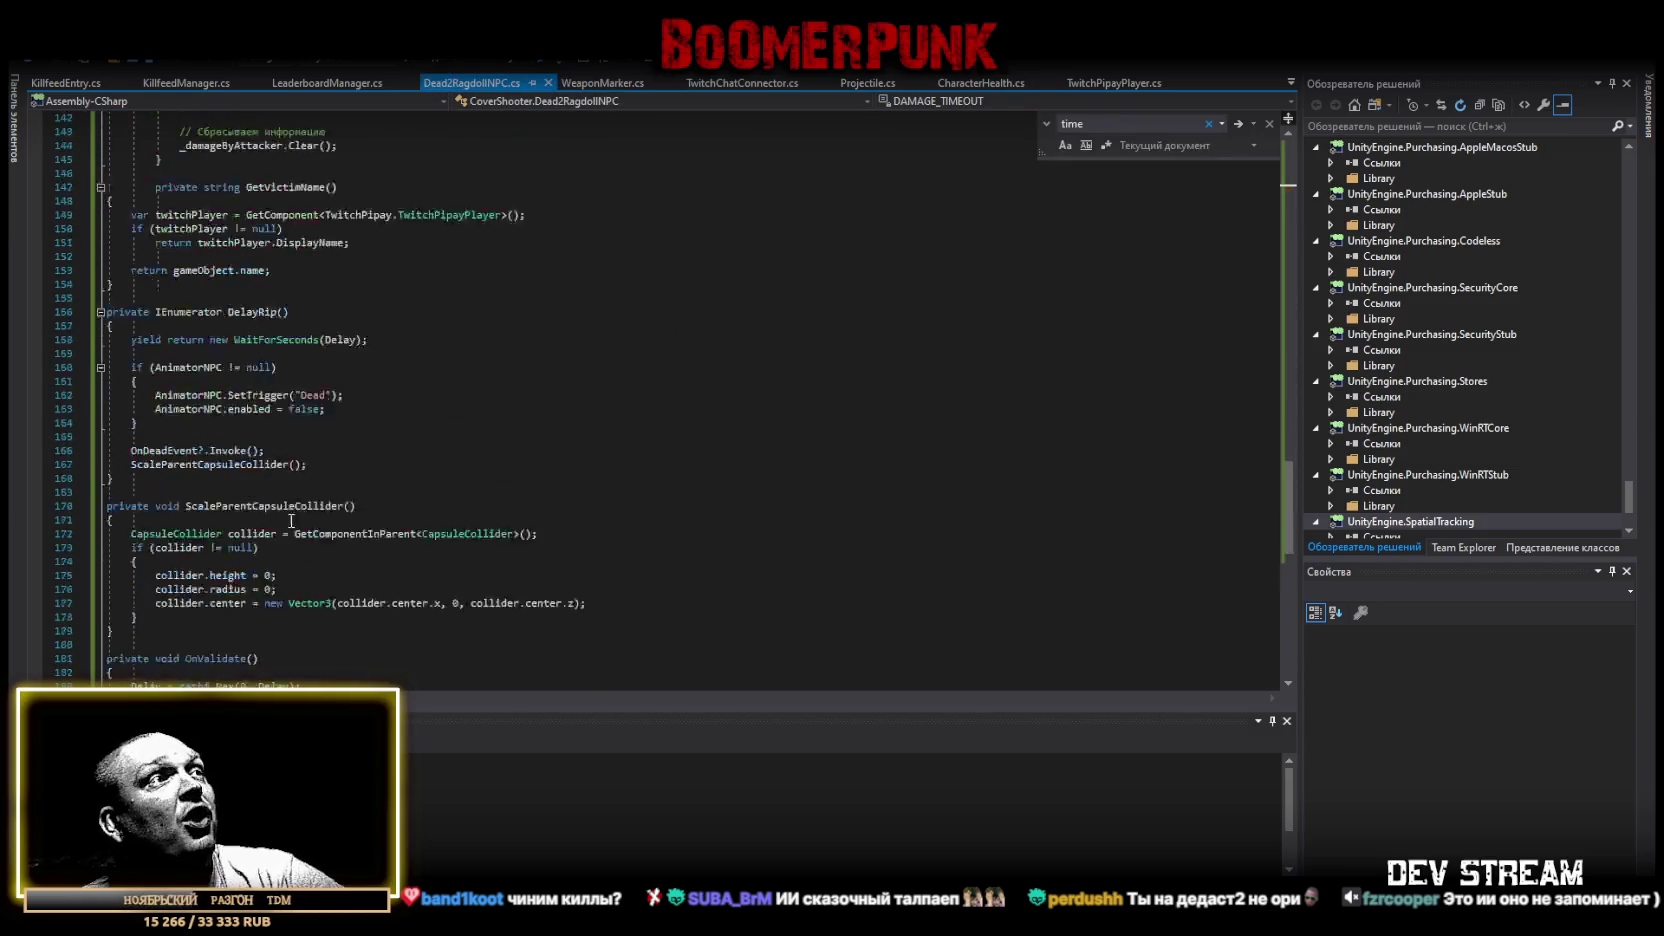
scroll(288, 523, down, 12)
scroll(204, 516, up, 8)
key(ctrl+a)
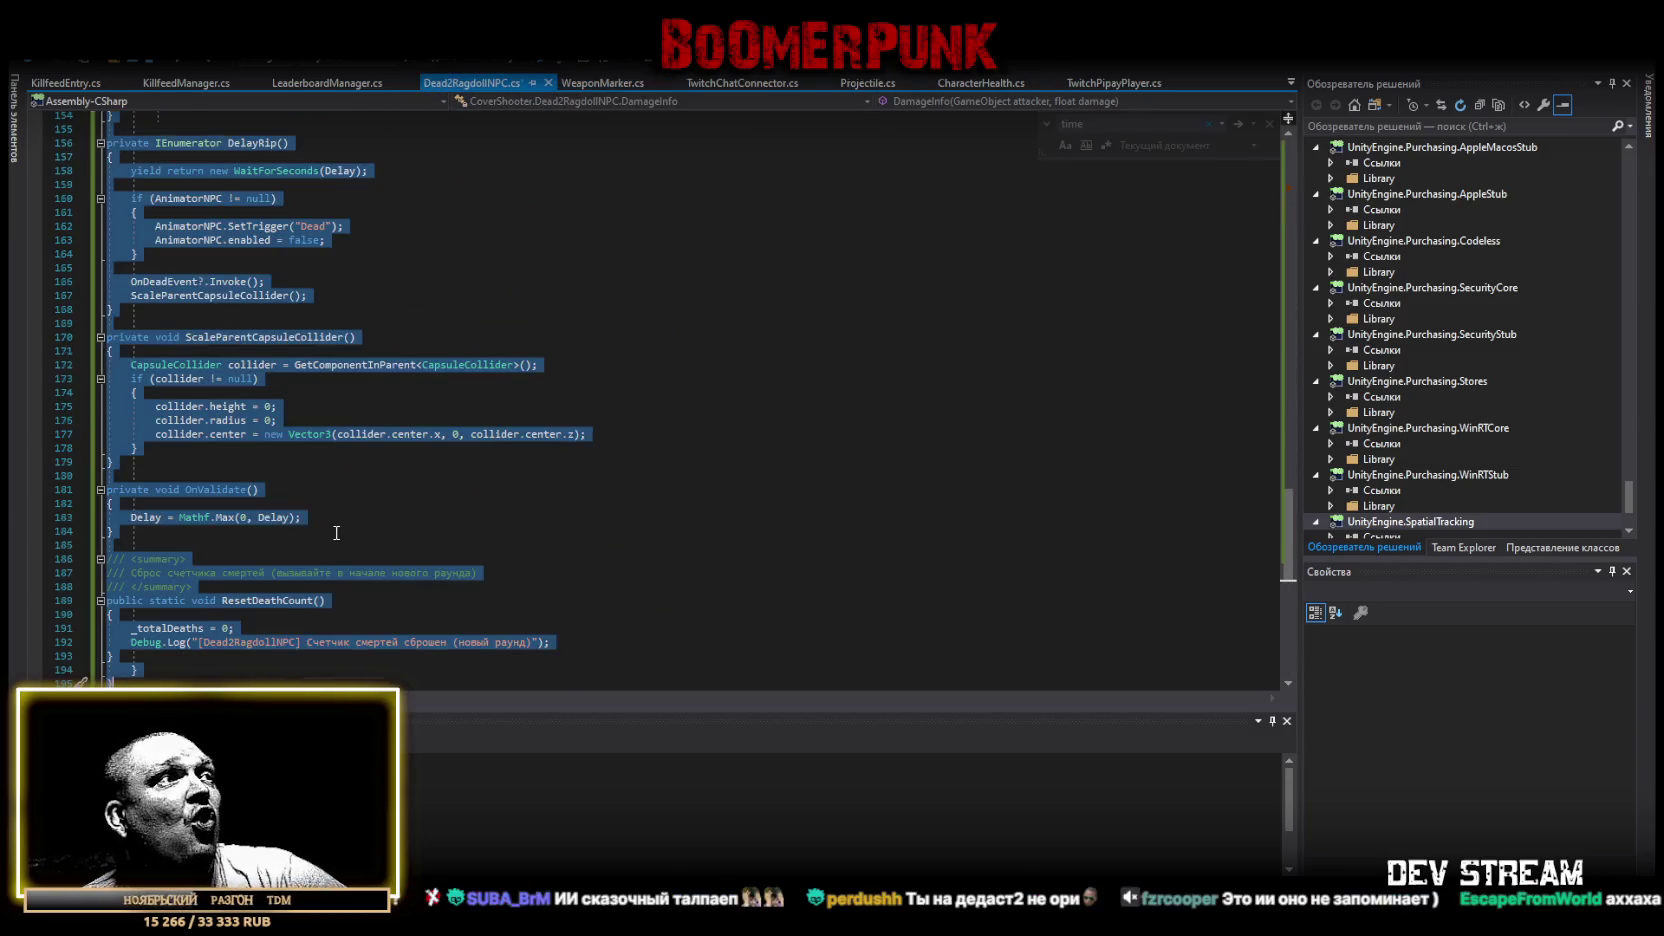
key(ctrl+v)
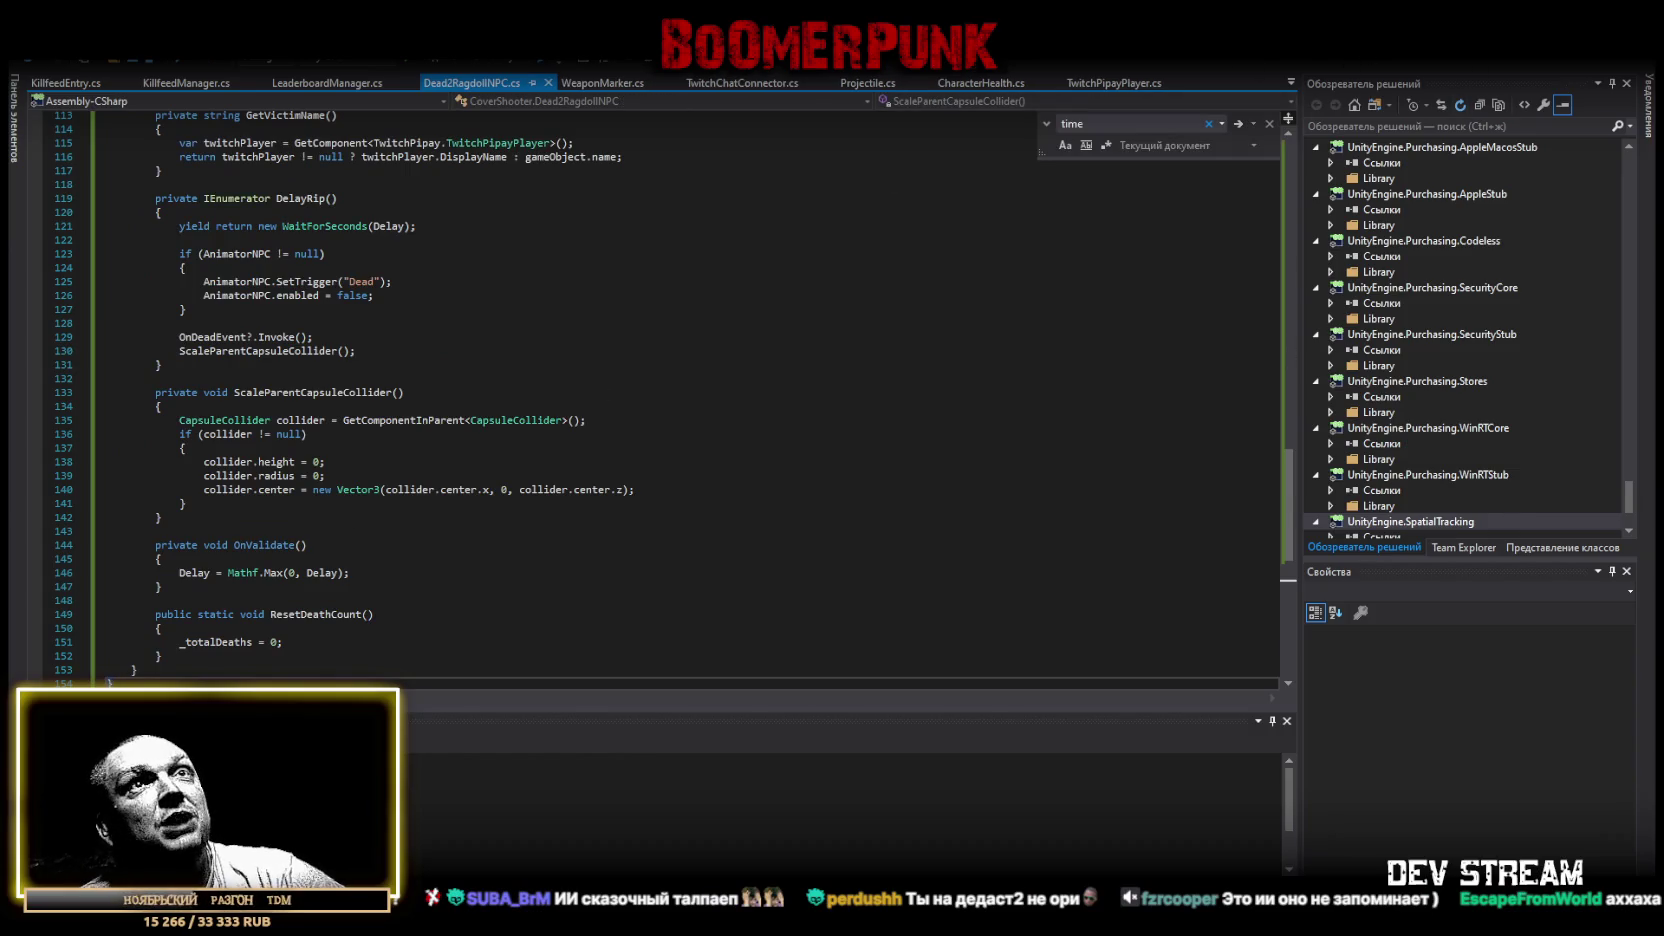
key(alt+Tab)
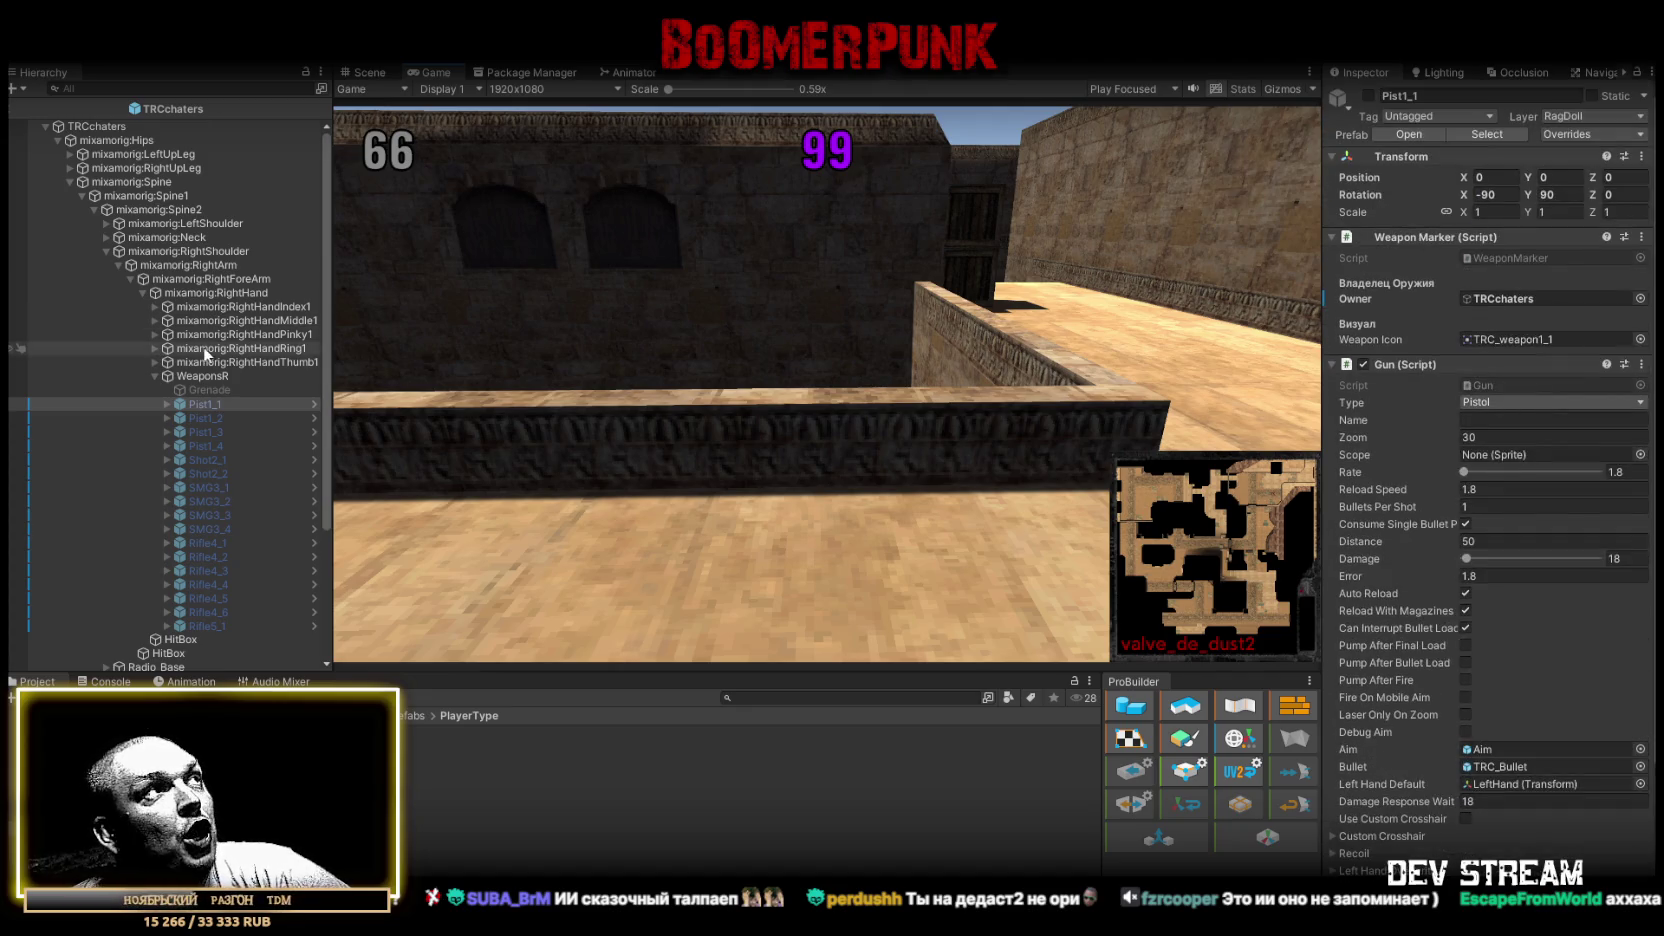
Select TRCchaters in the Hierarchy and scroll its Inspector to the Dead 2 Ragdoll NPC component.
click(120, 126)
scroll(1540, 718, down, 10)
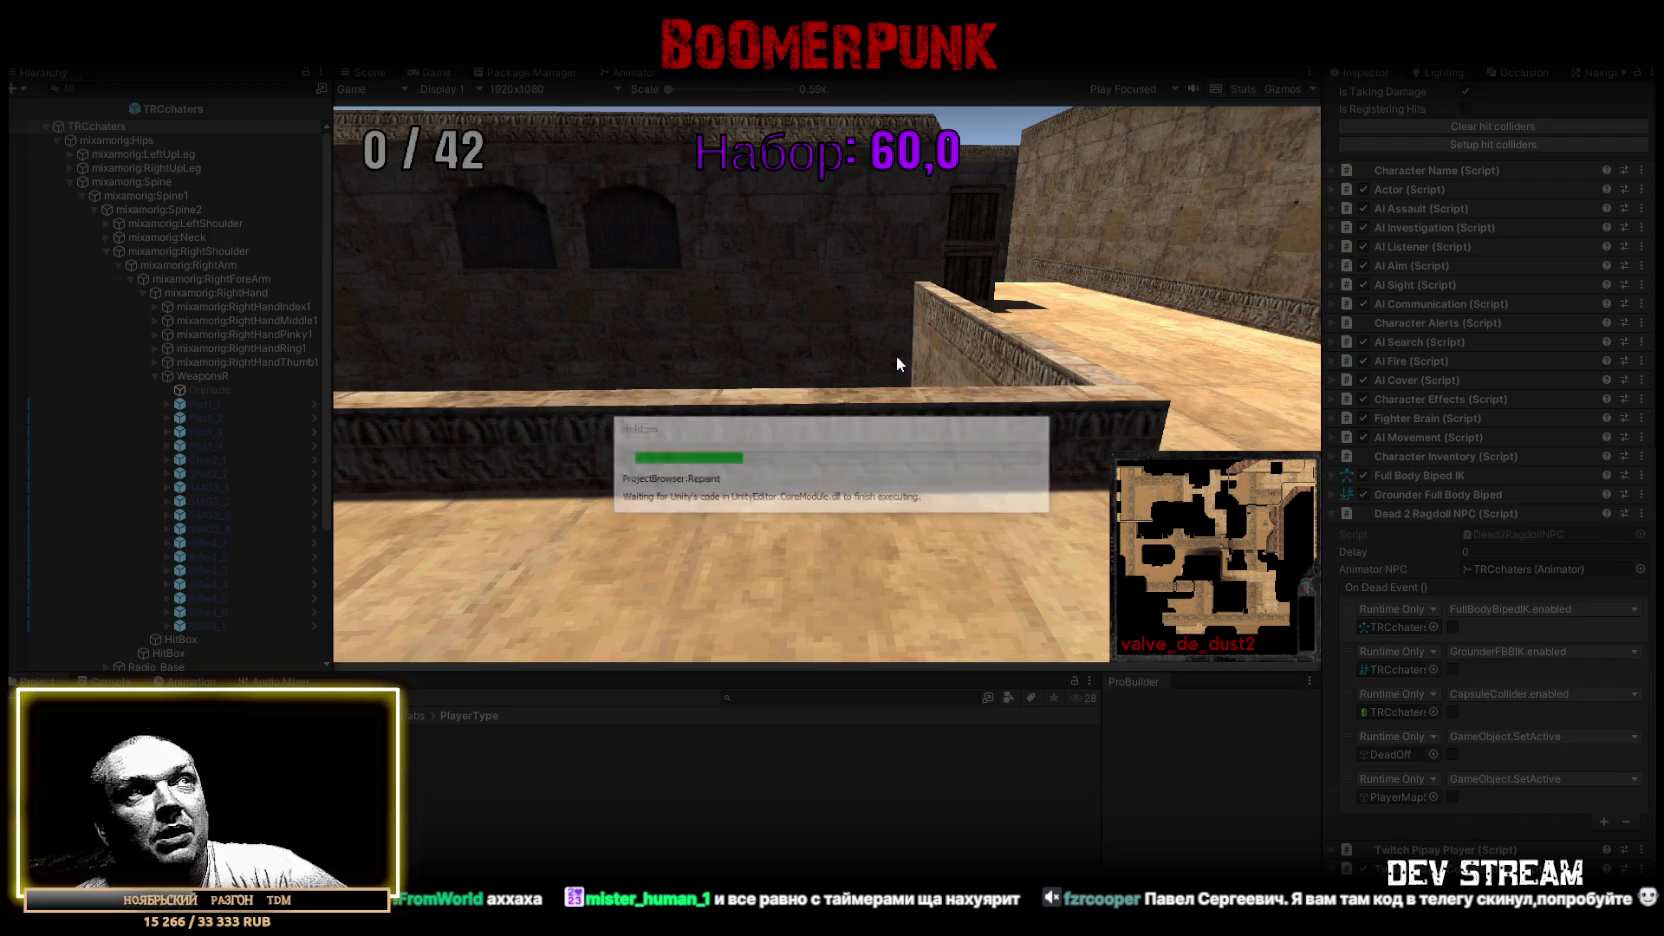
Maximize the Game view so the running match fills the editor.
double_click(437, 66)
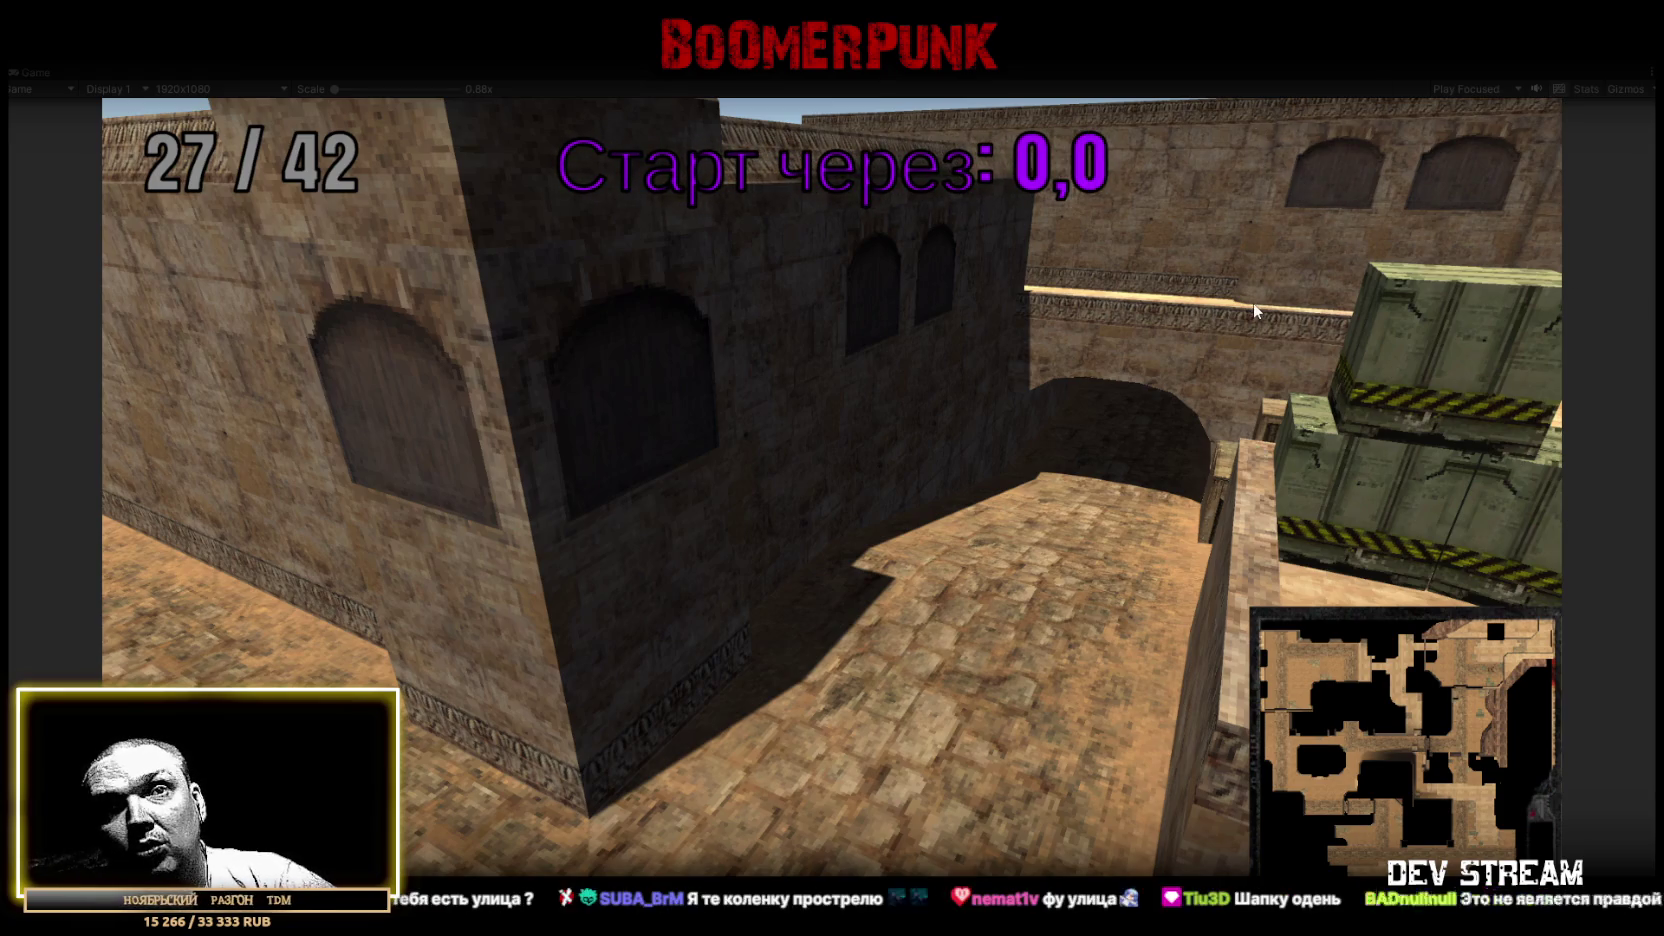
Walk the player forward, check the match scoreboard, then restore the full editor layout.
key(w)
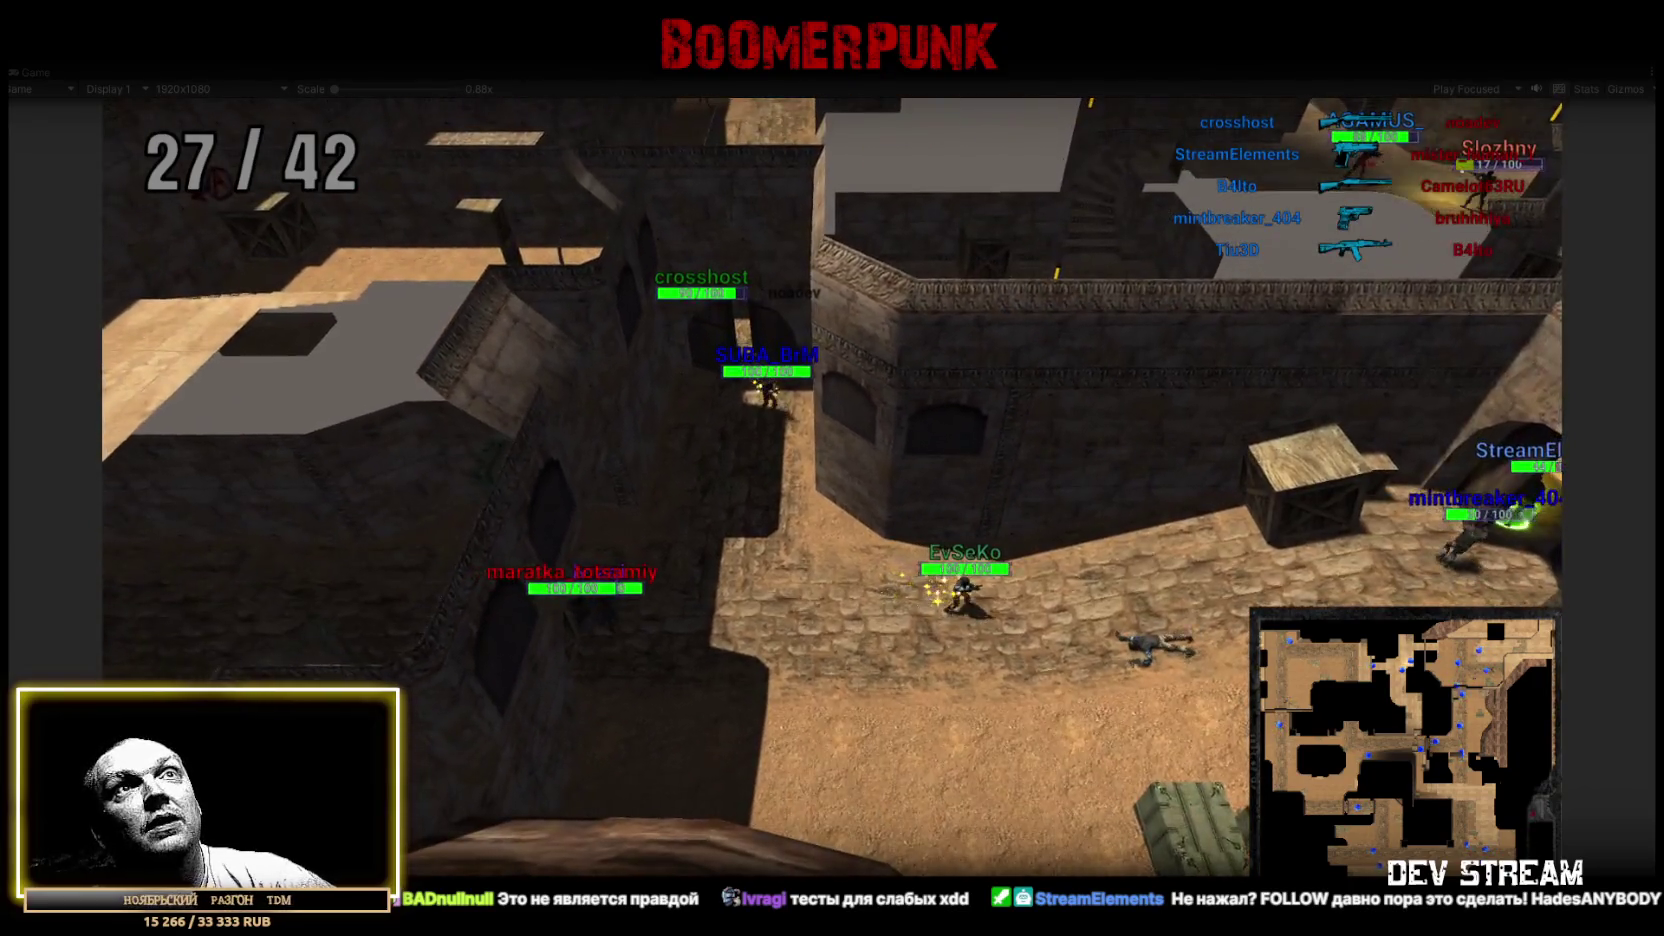
key(Tab)
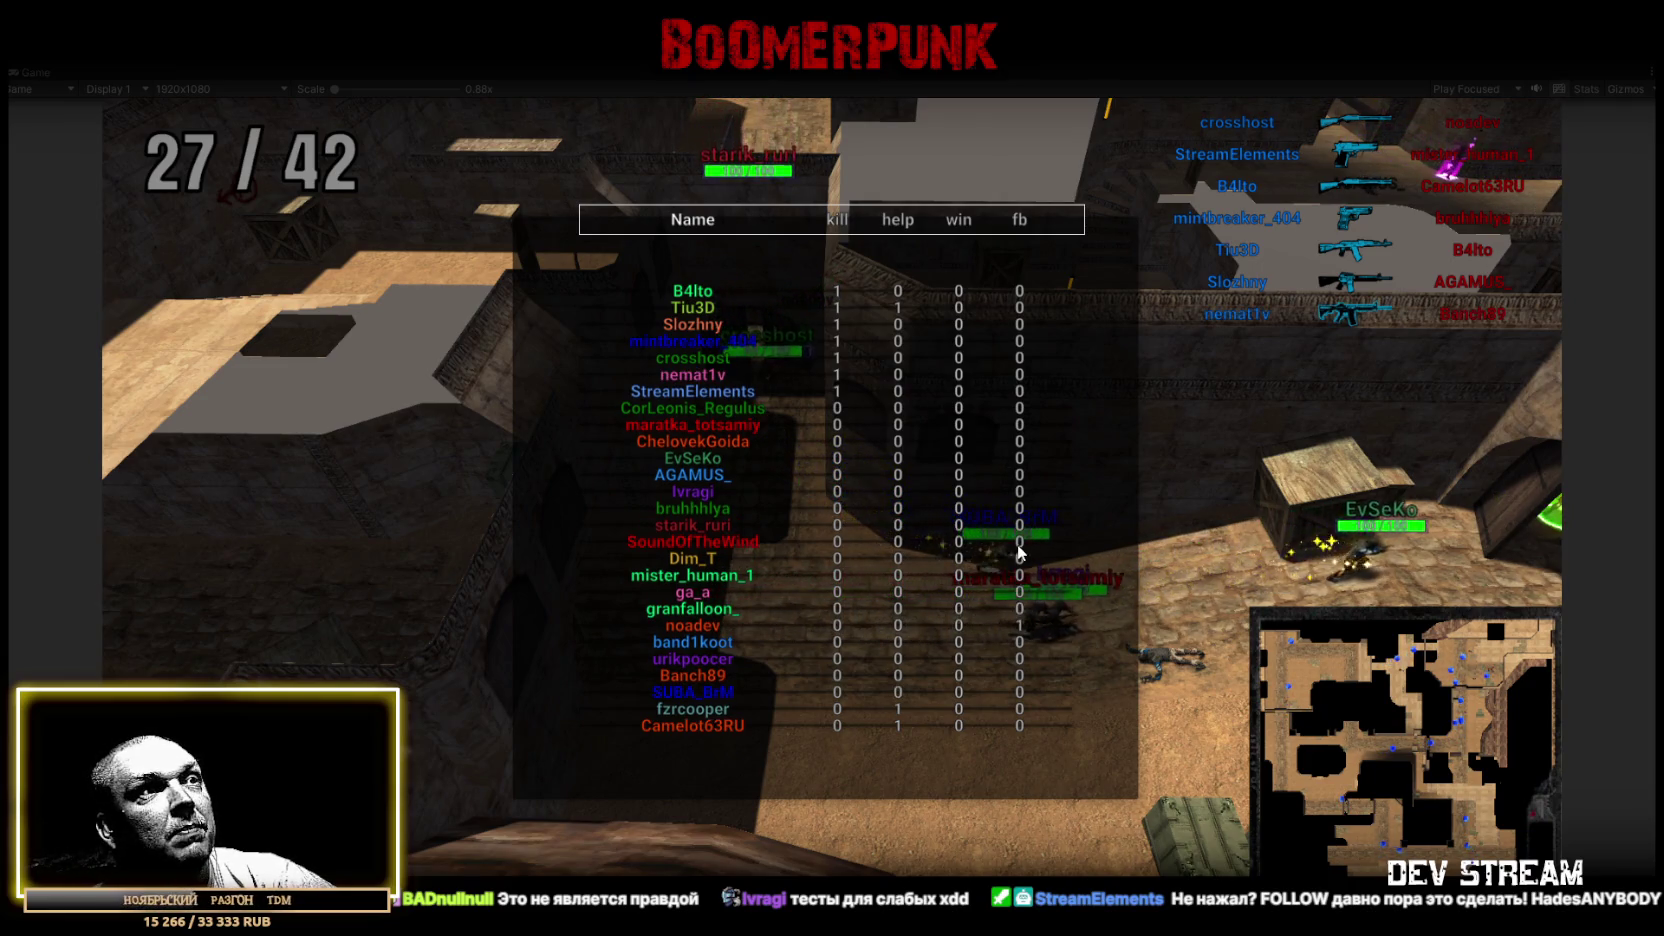
key(Tab)
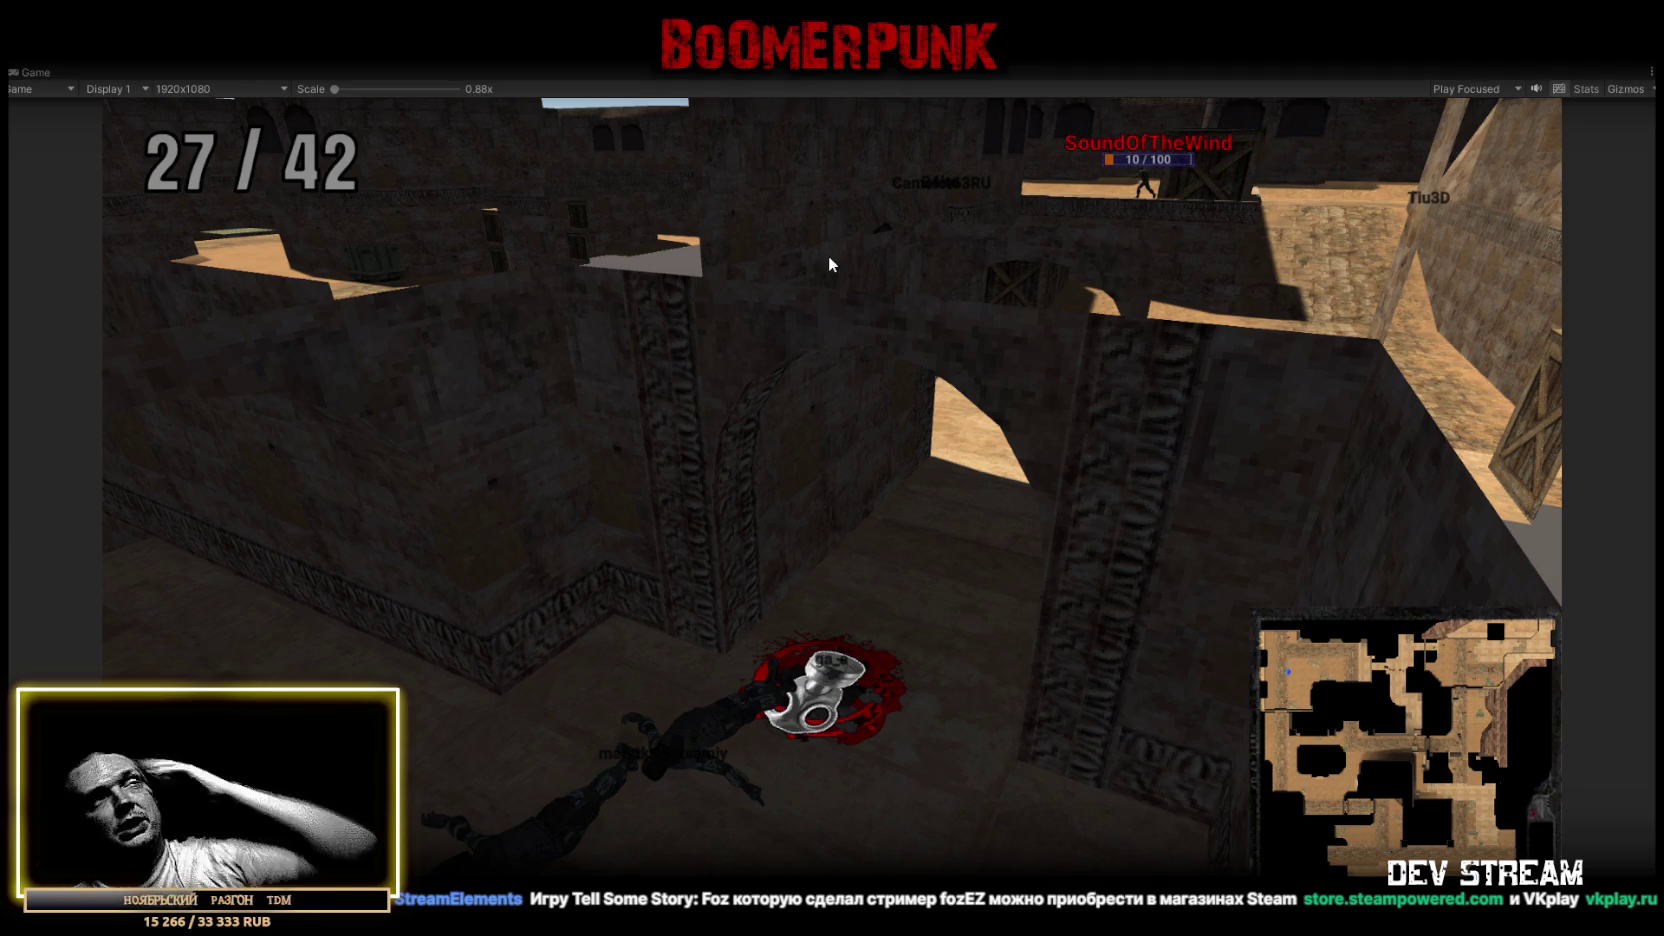
key(shift+space)
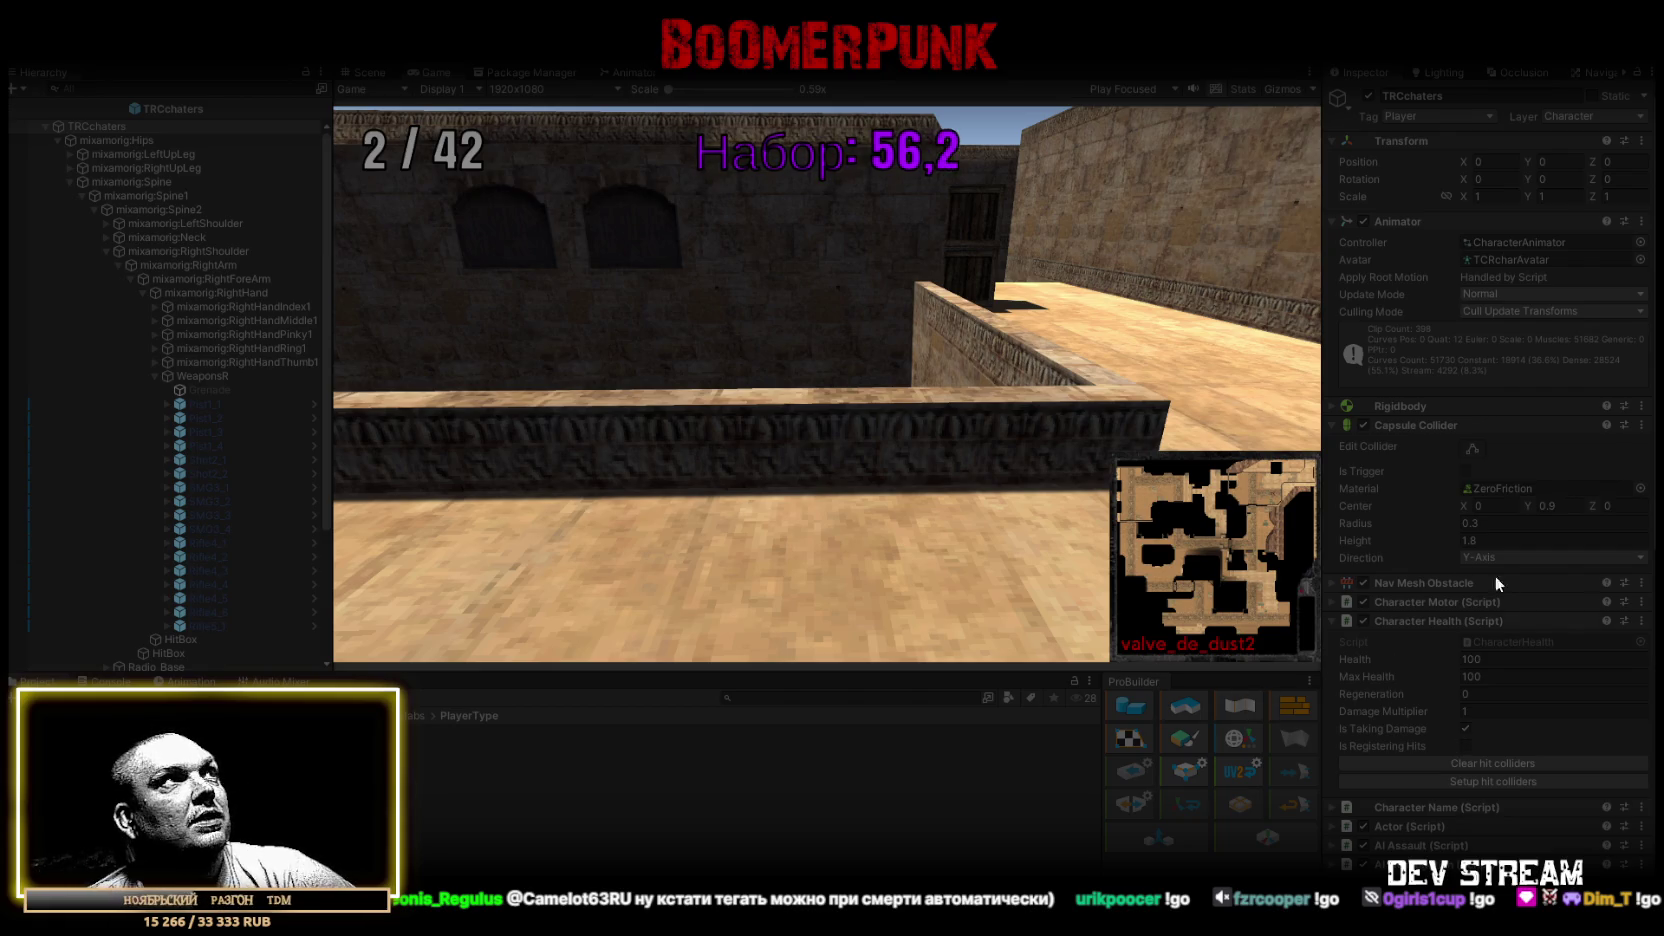
Maximize the Game view to watch the new round counting up from 2 / 42.
double_click(428, 75)
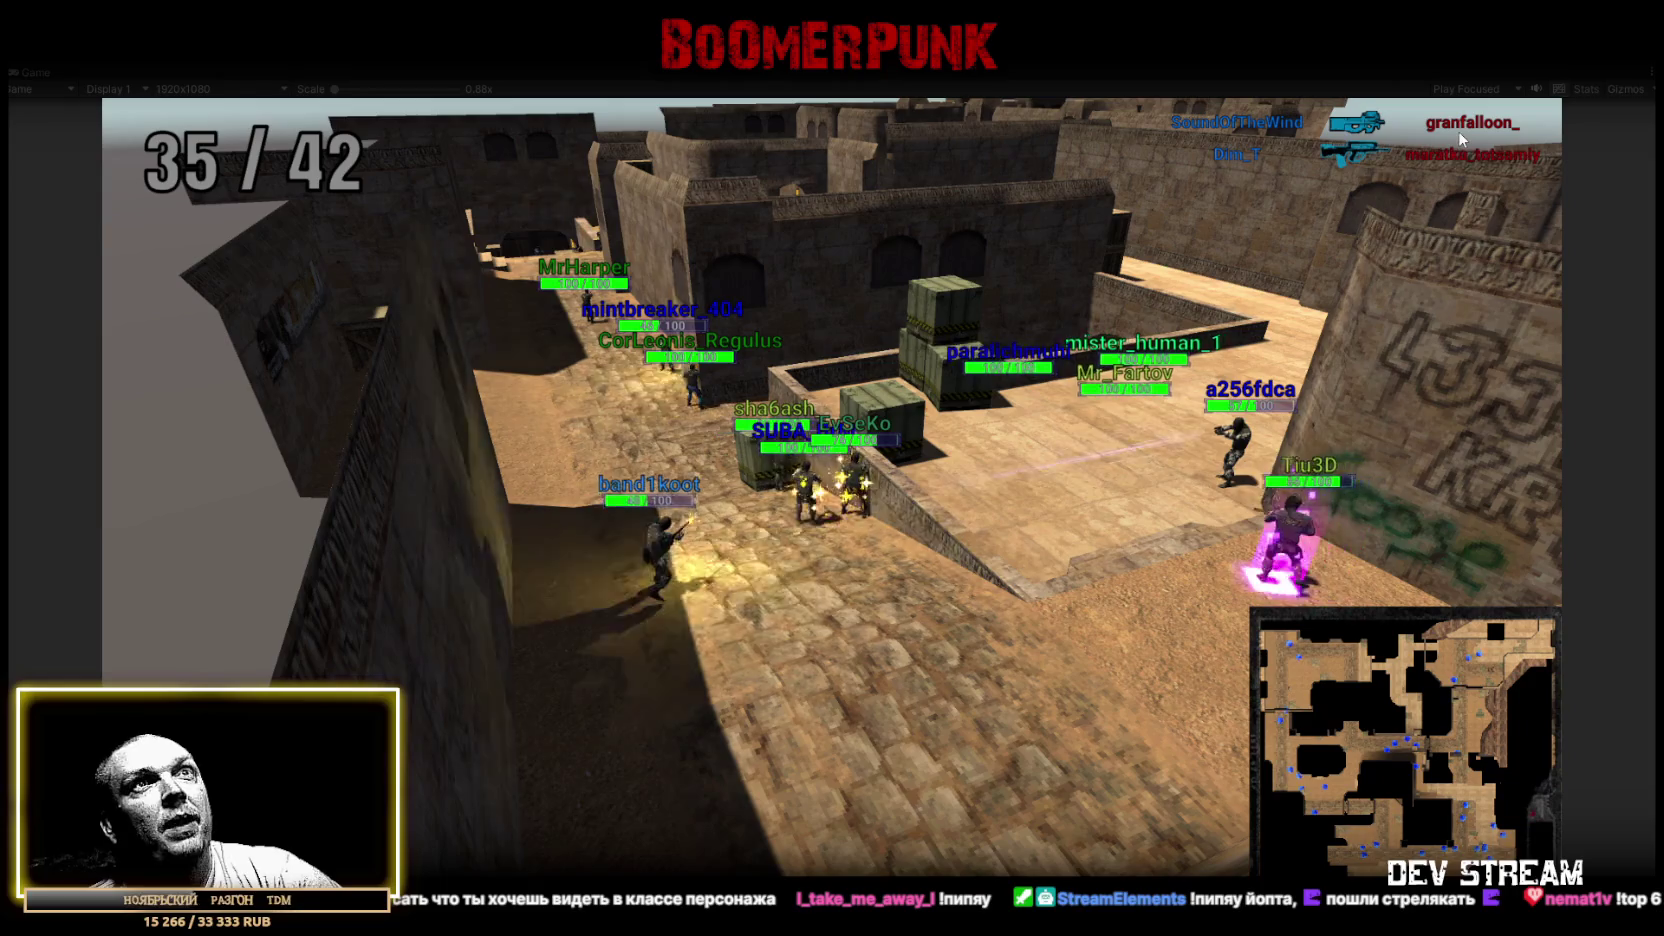
Check the match scoreboard, then switch to Dead2RagdollNPC.cs in Visual Studio.
key(Tab)
scroll(994, 675, down, 1)
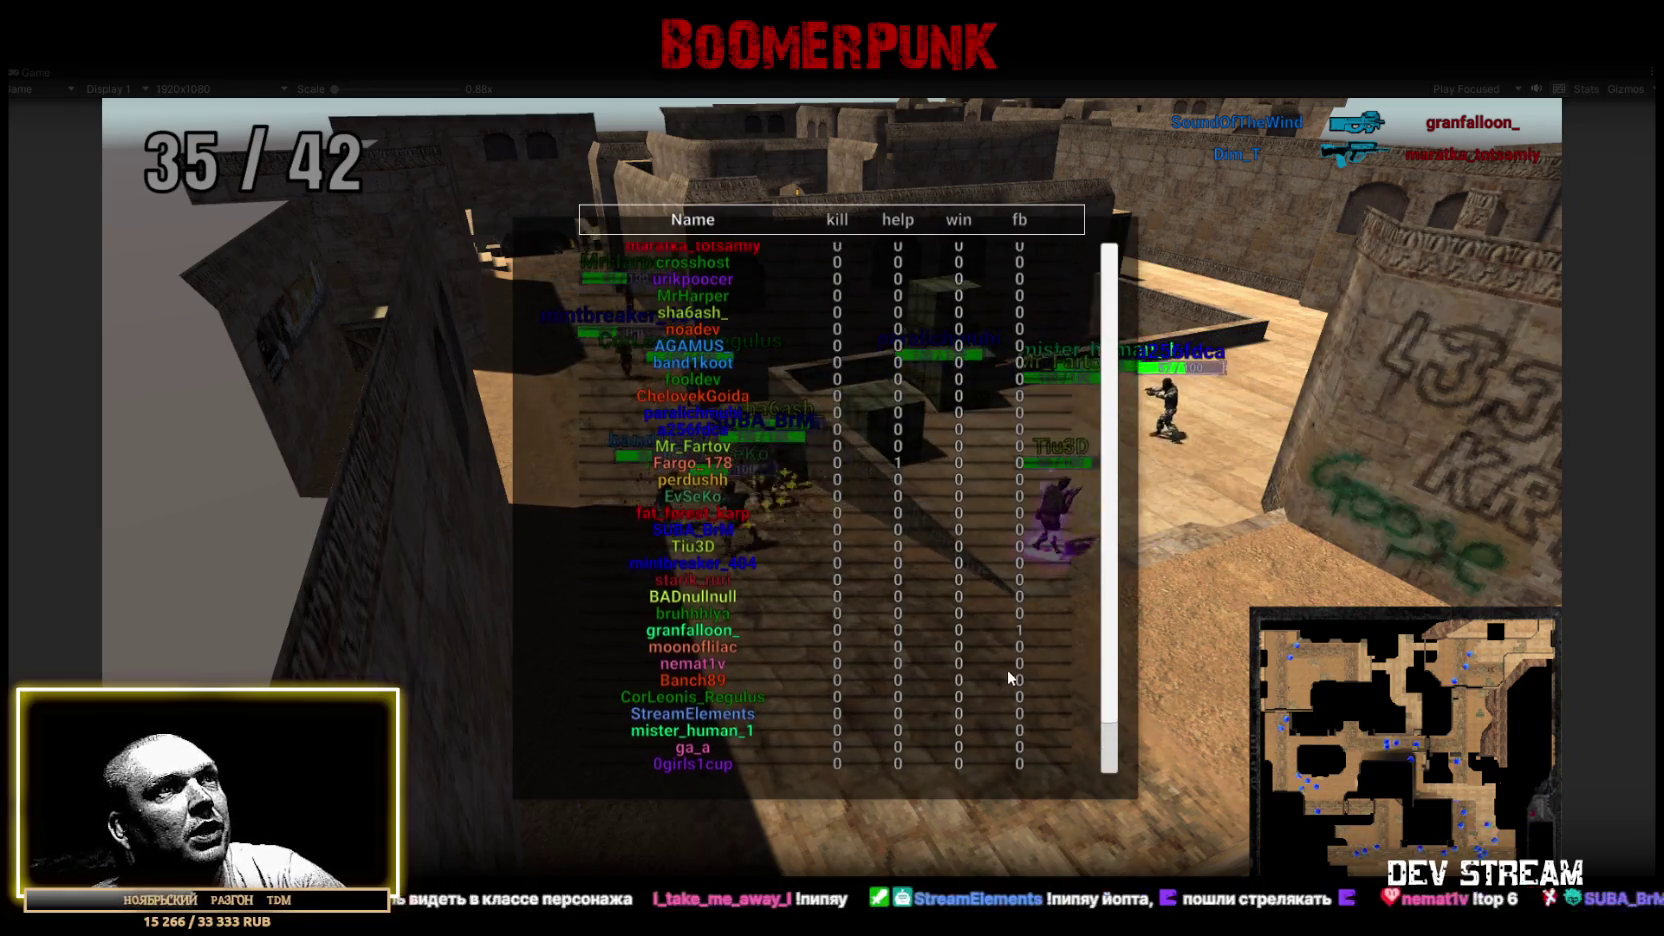
key(Tab)
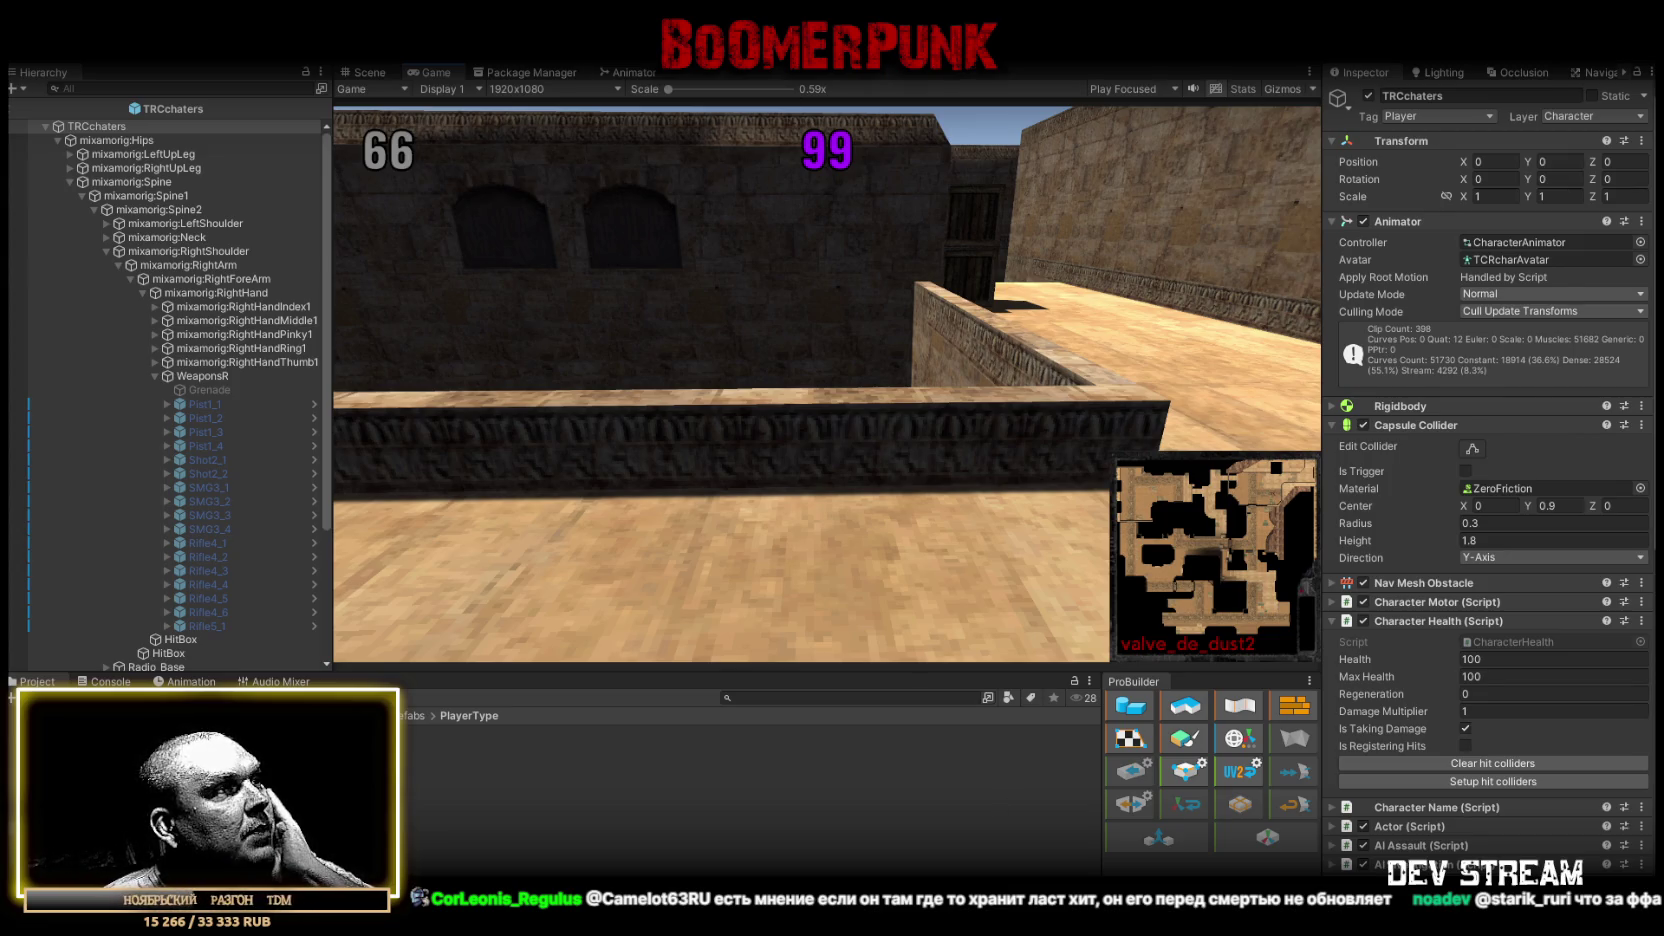
key(alt+Tab)
scroll(512, 255, up, 20)
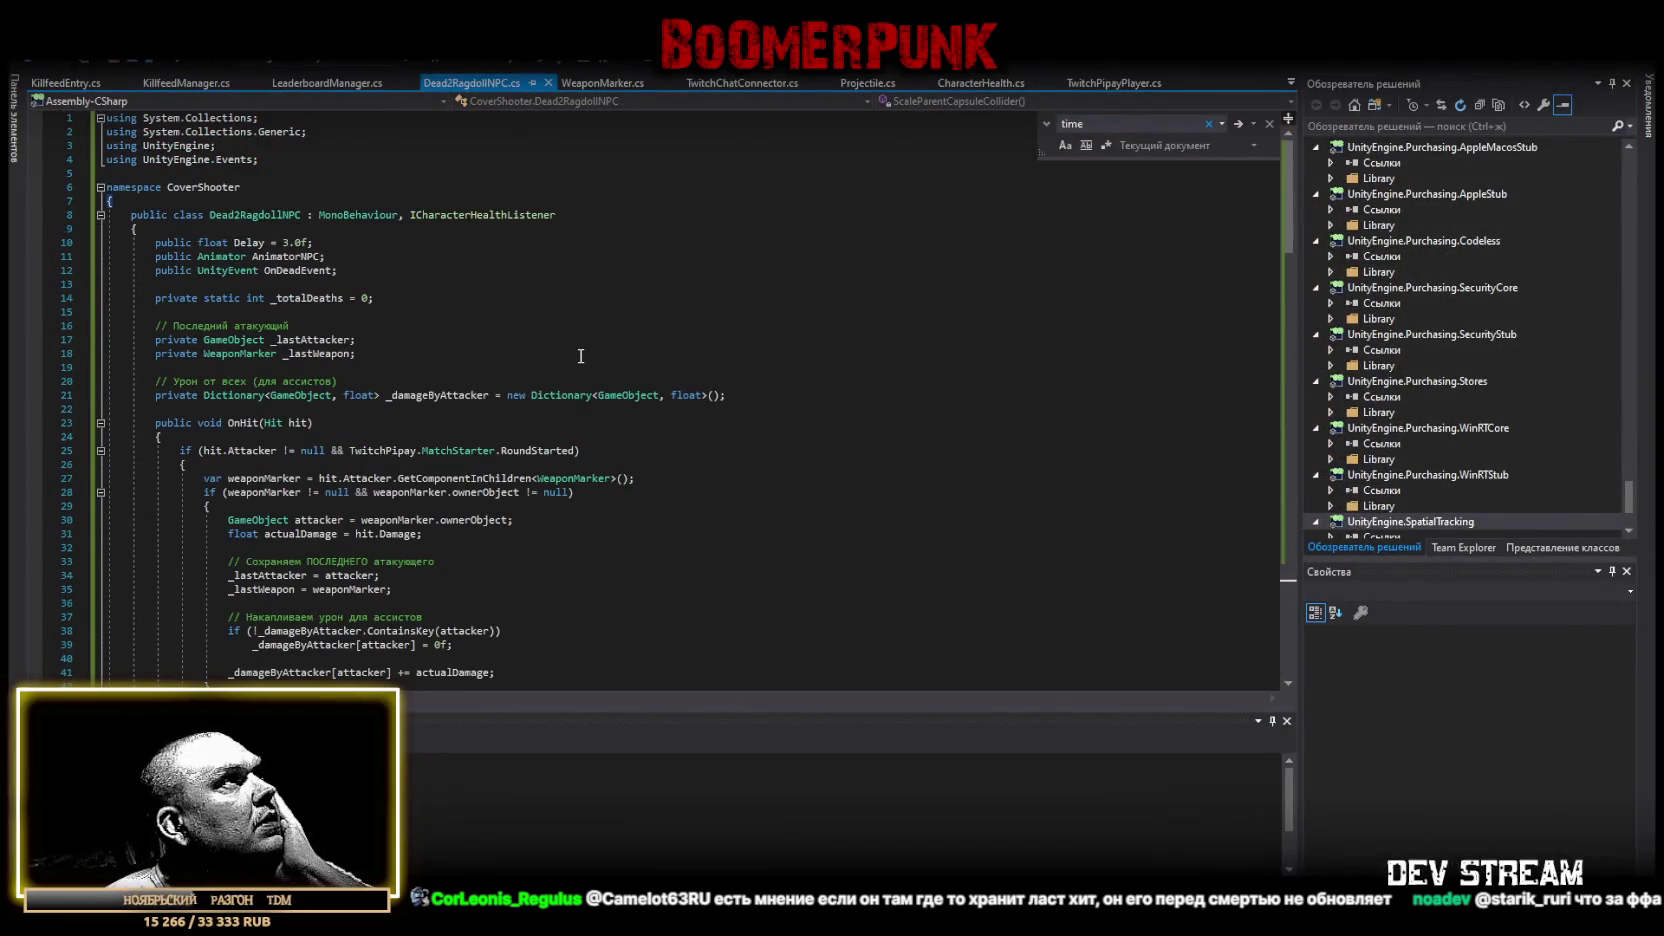
Replace the killfeed processing code with the Debug.Log version and review the script.
scroll(580, 356, down, 12)
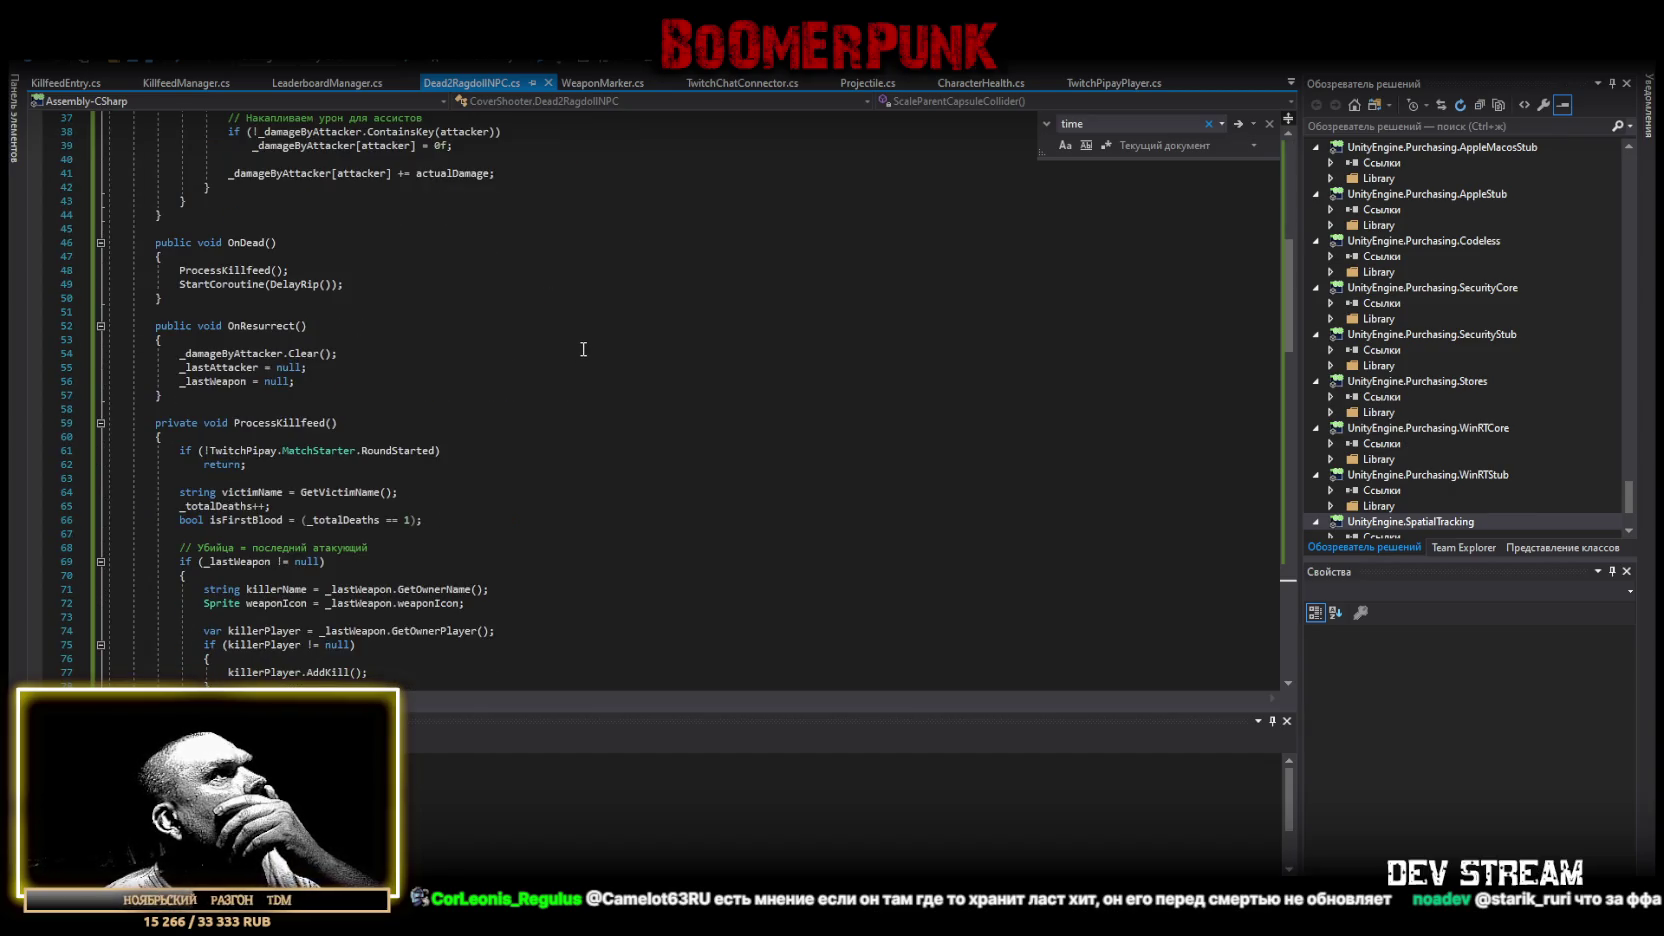
scroll(583, 349, down, 5)
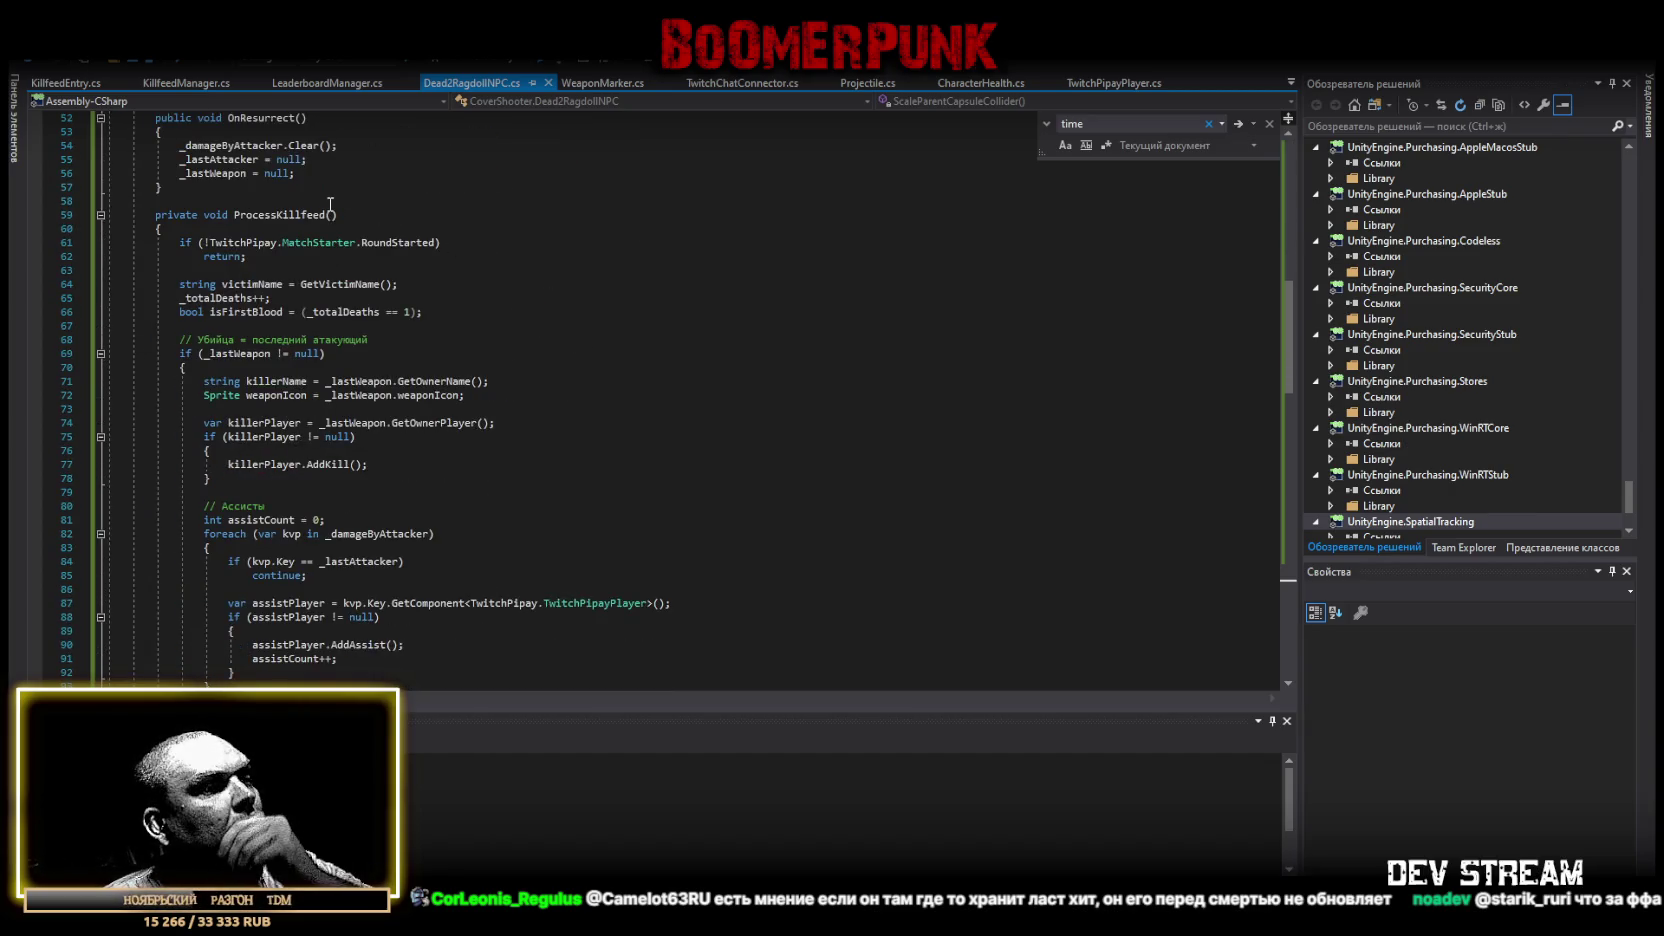
scroll(330, 203, down, 8)
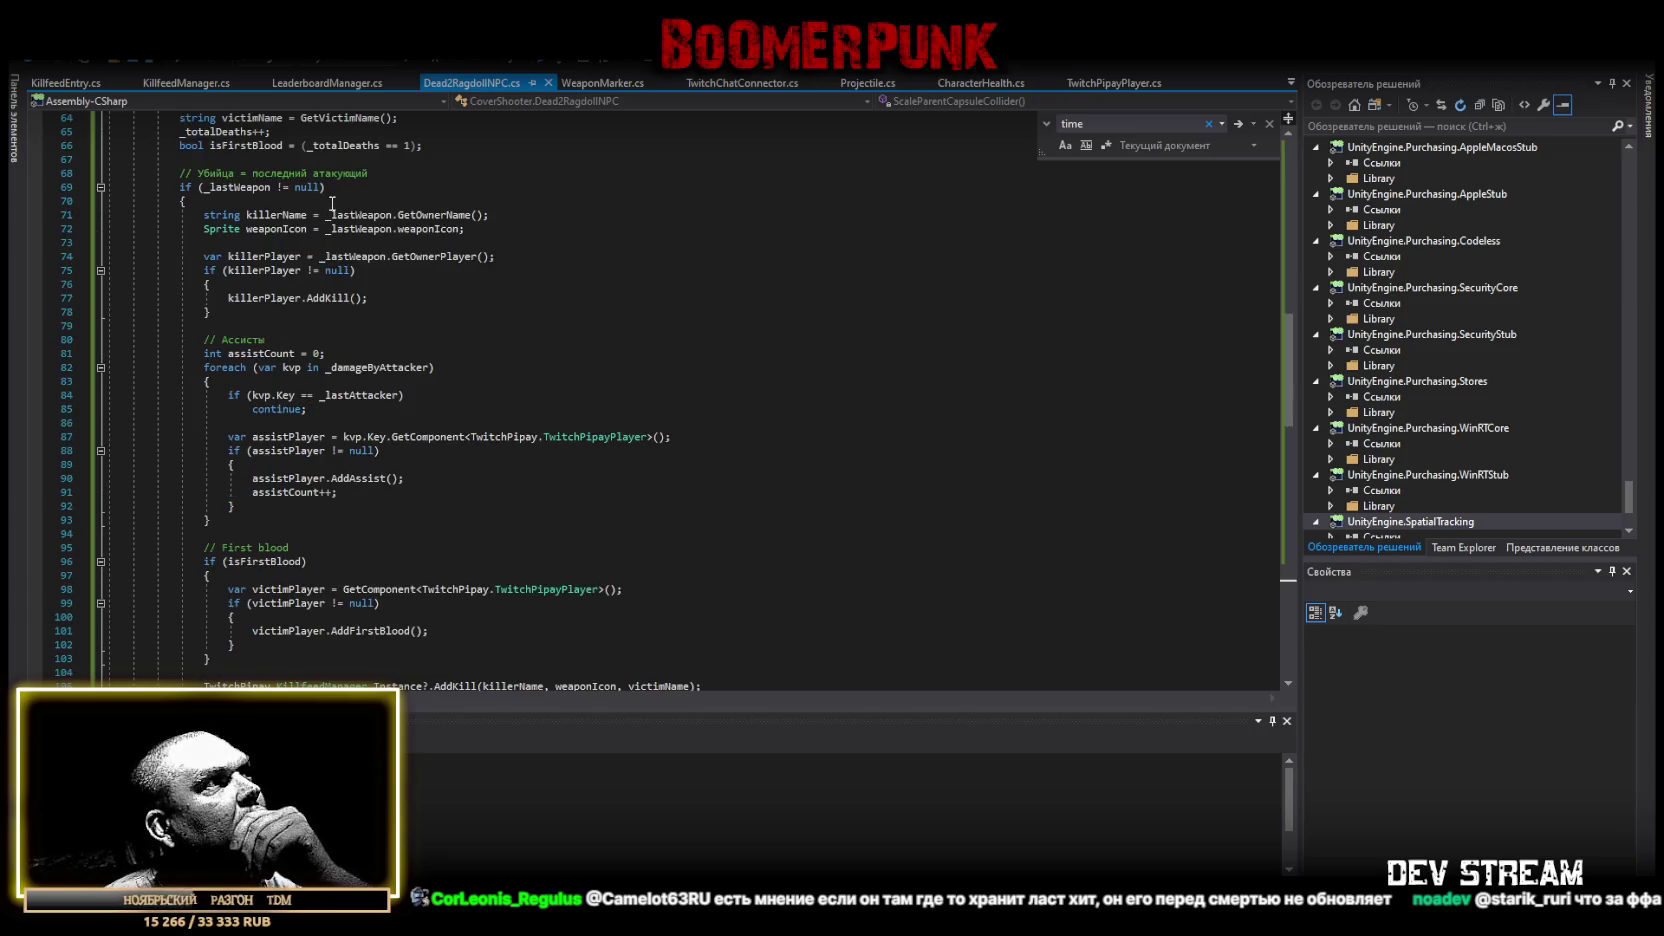
scroll(347, 205, up, 12)
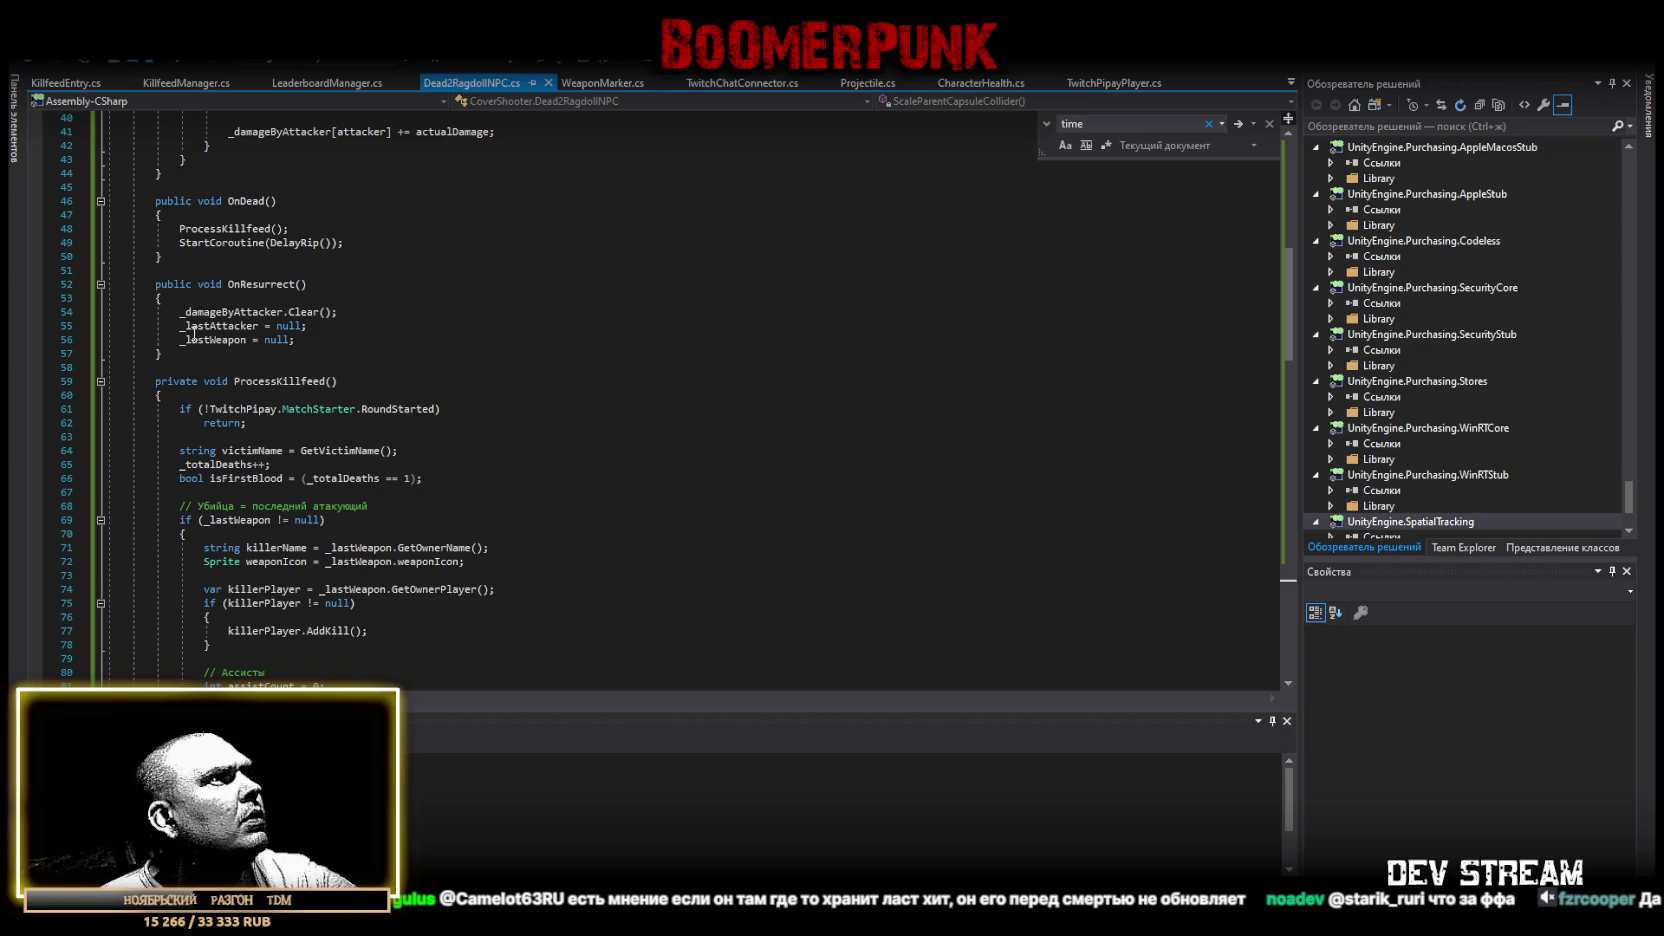
mouse_move(157, 381)
mouse_down()
mouse_move(491, 509)
mouse_move(470, 457)
mouse_move(371, 450)
mouse_move(330, 468)
mouse_move(250, 430)
mouse_move(180, 490)
mouse_move(163, 603)
mouse_up()
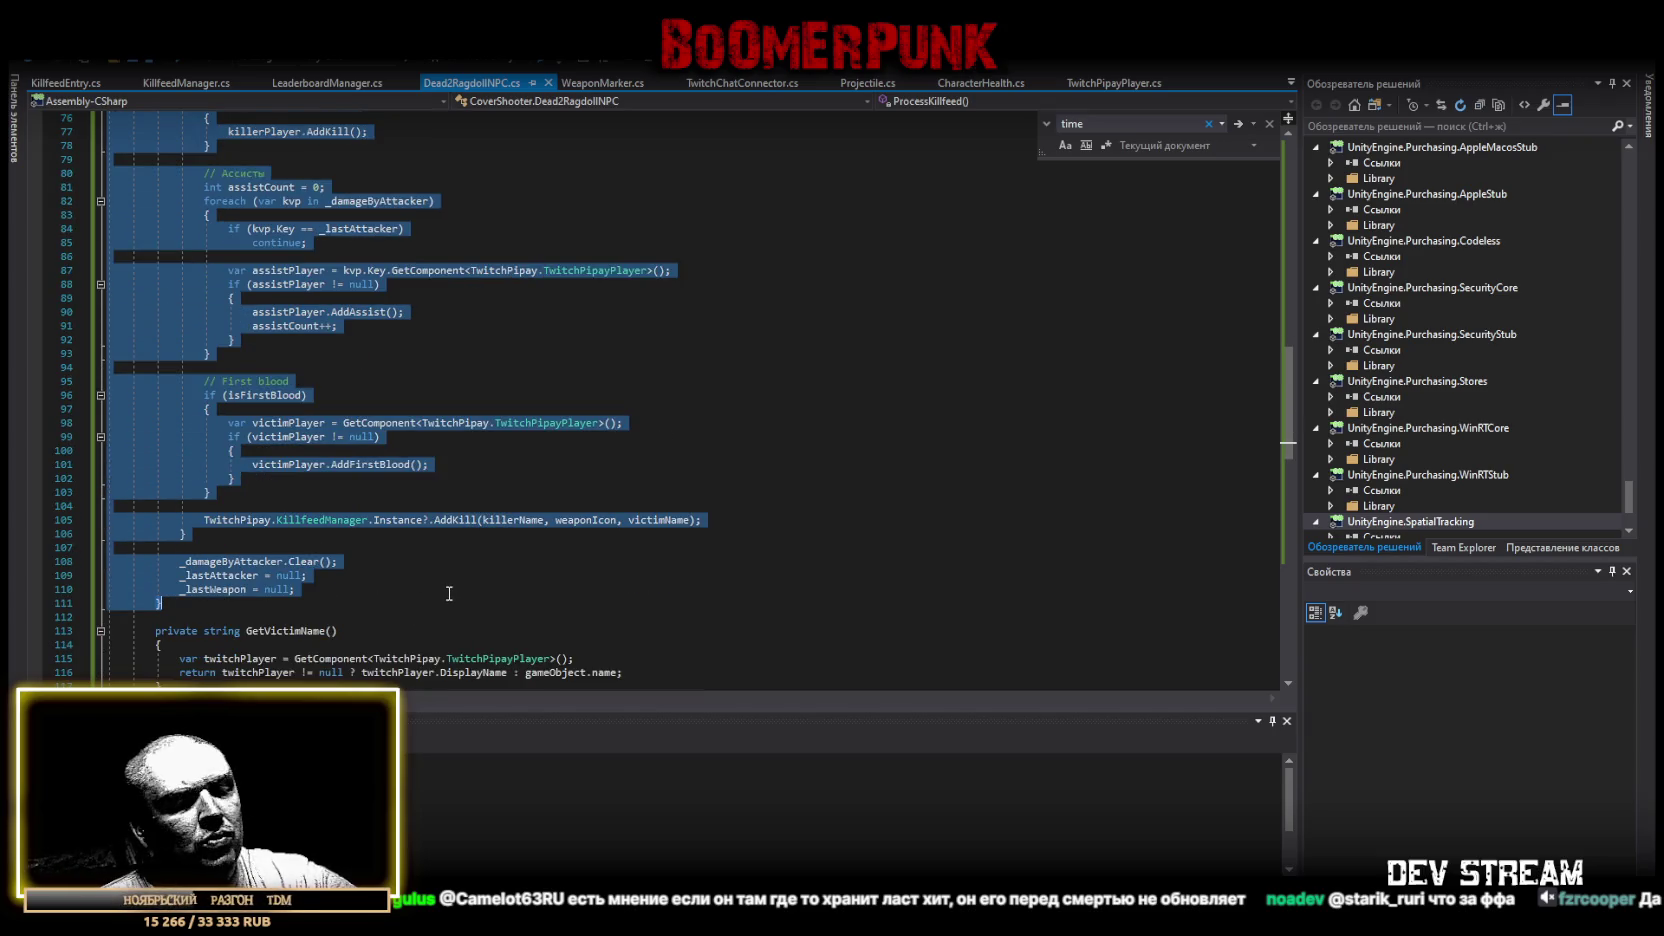
key(ctrl+v)
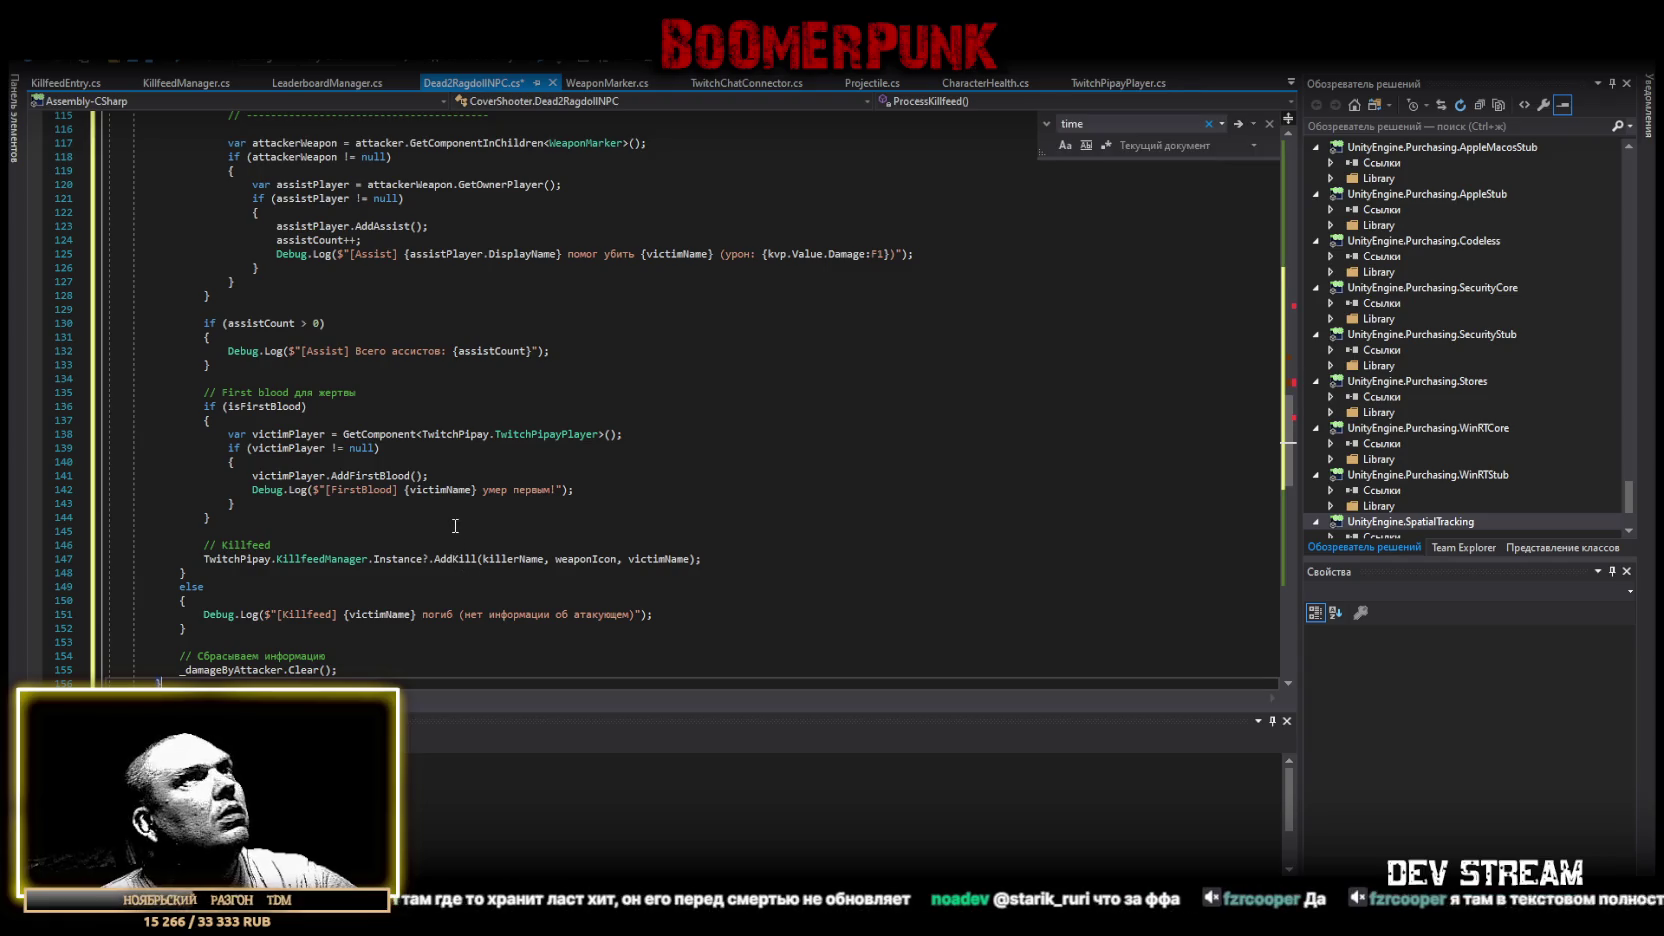
scroll(695, 336, up, 7)
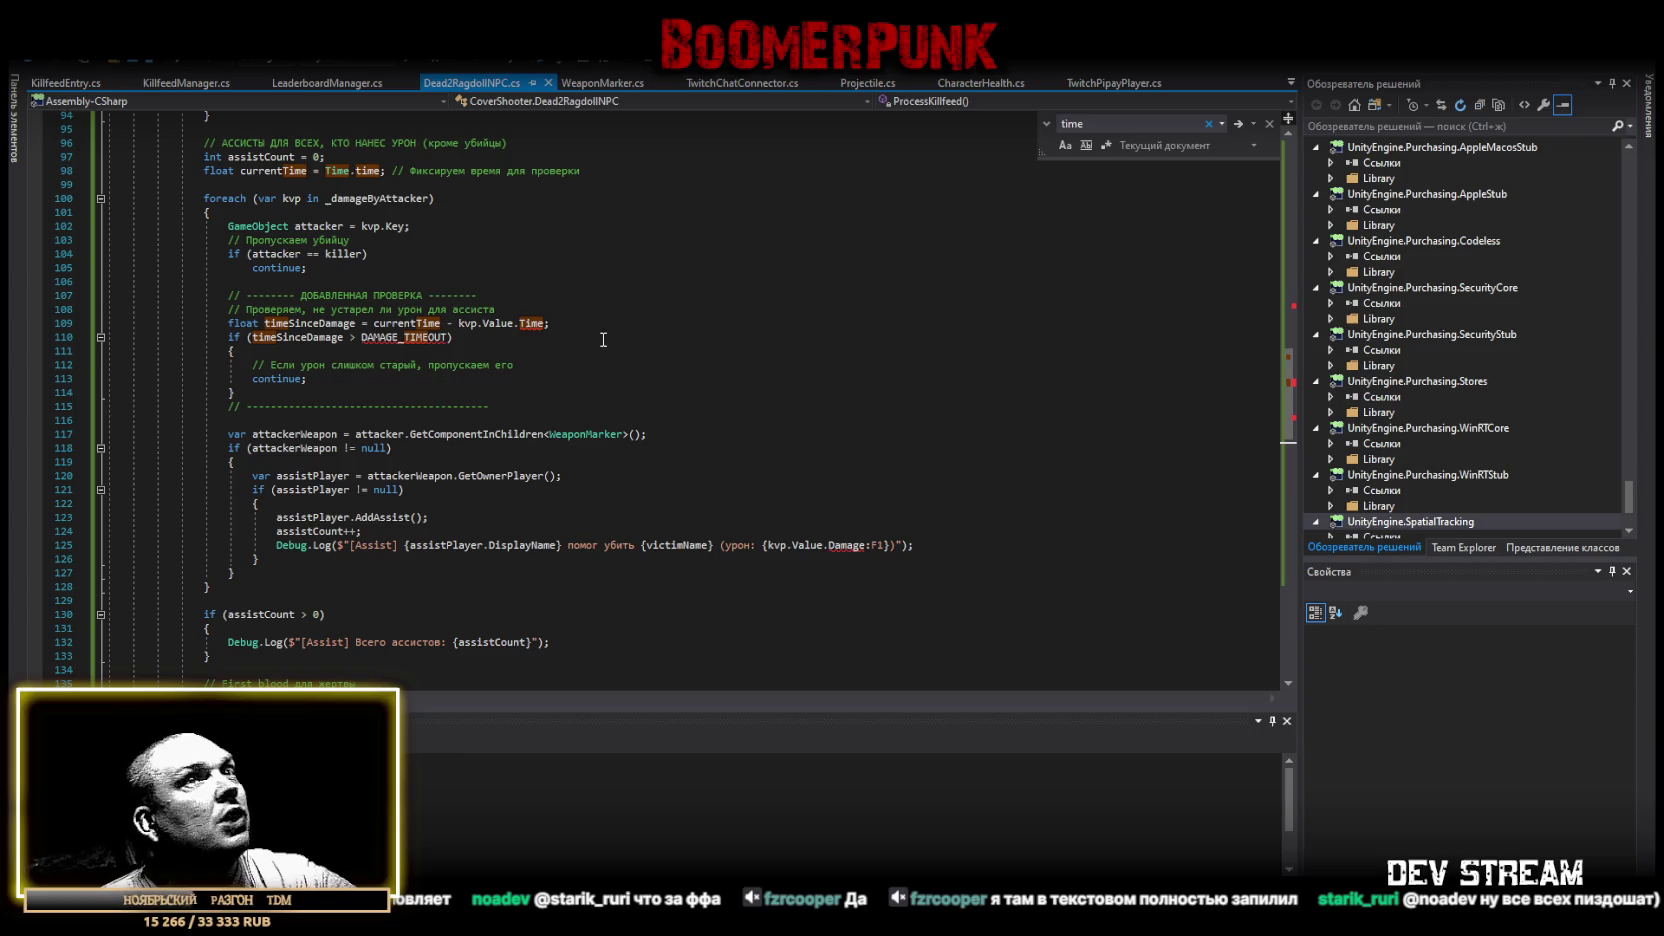
scroll(780, 362, up, 12)
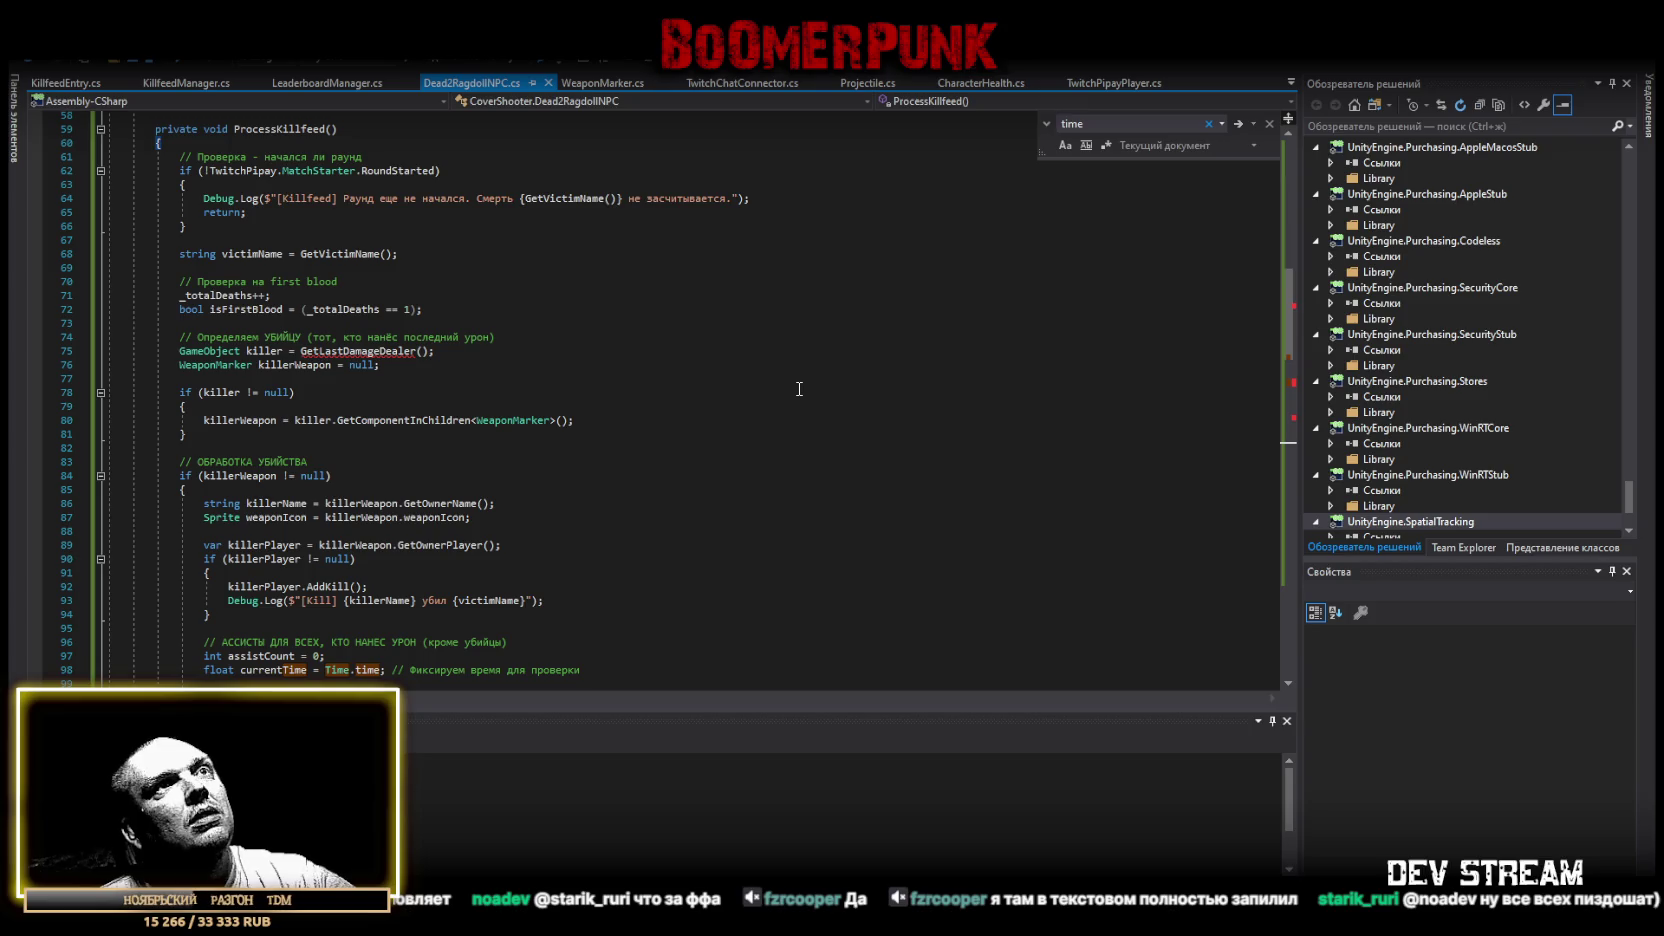
scroll(643, 288, down, 20)
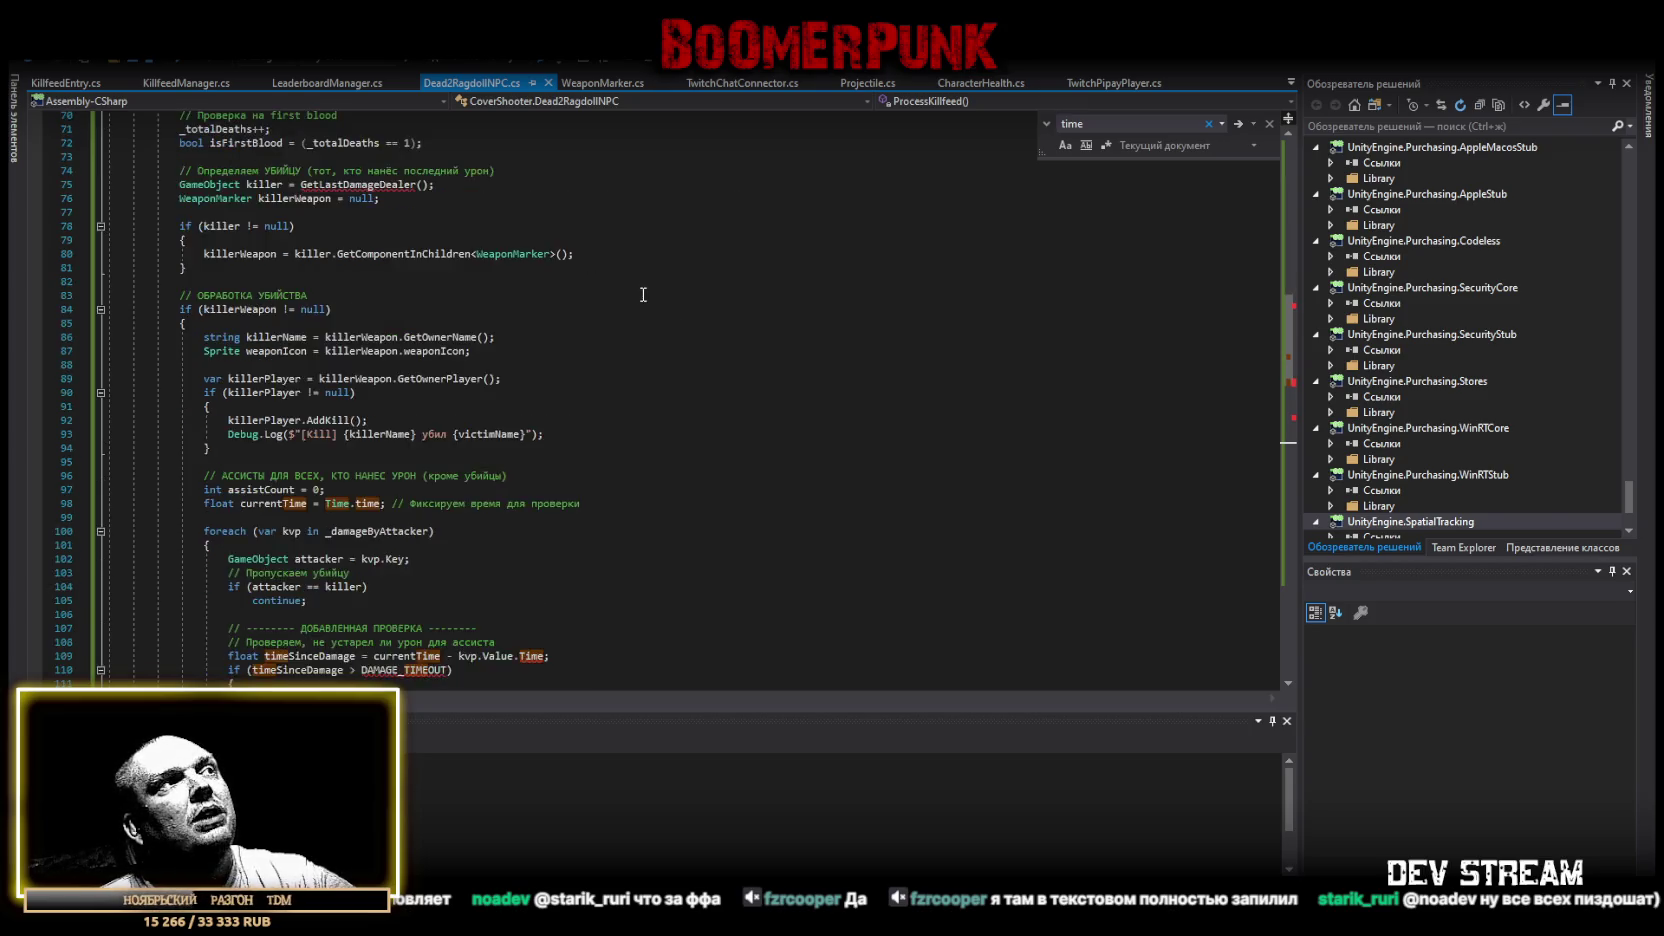
scroll(643, 293, down, 9)
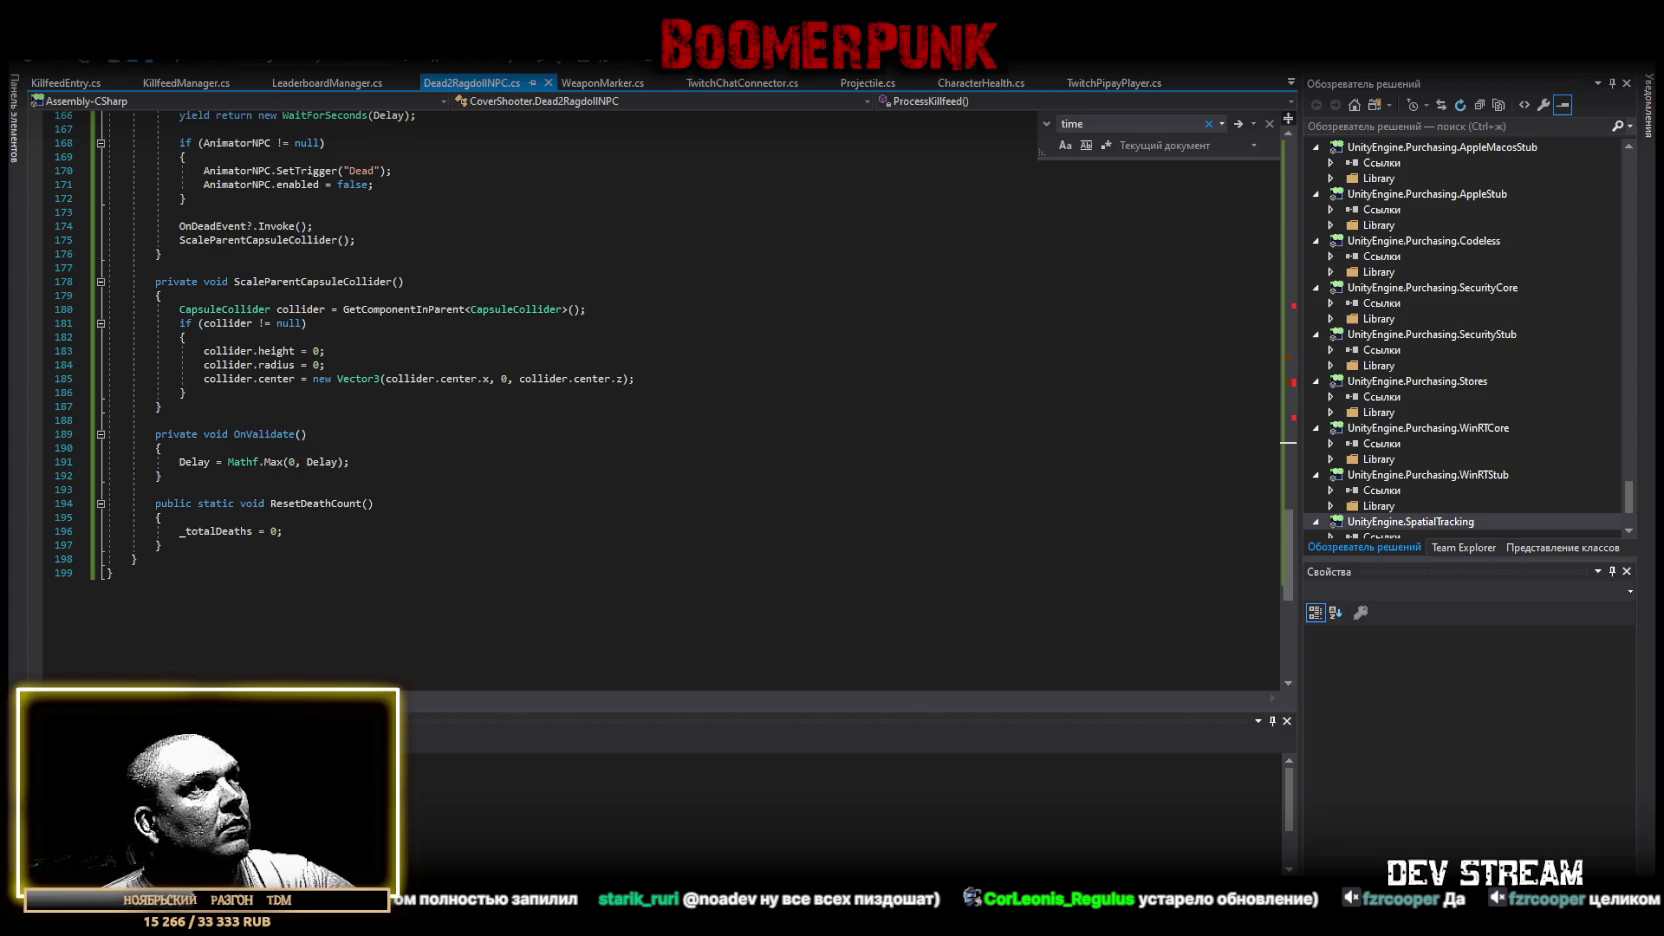
Paste the new Dead2RagdollNPC.cs version over the whole script, save it, and return to Unity.
click(408, 645)
key(ctrl+a)
key(ctrl+v)
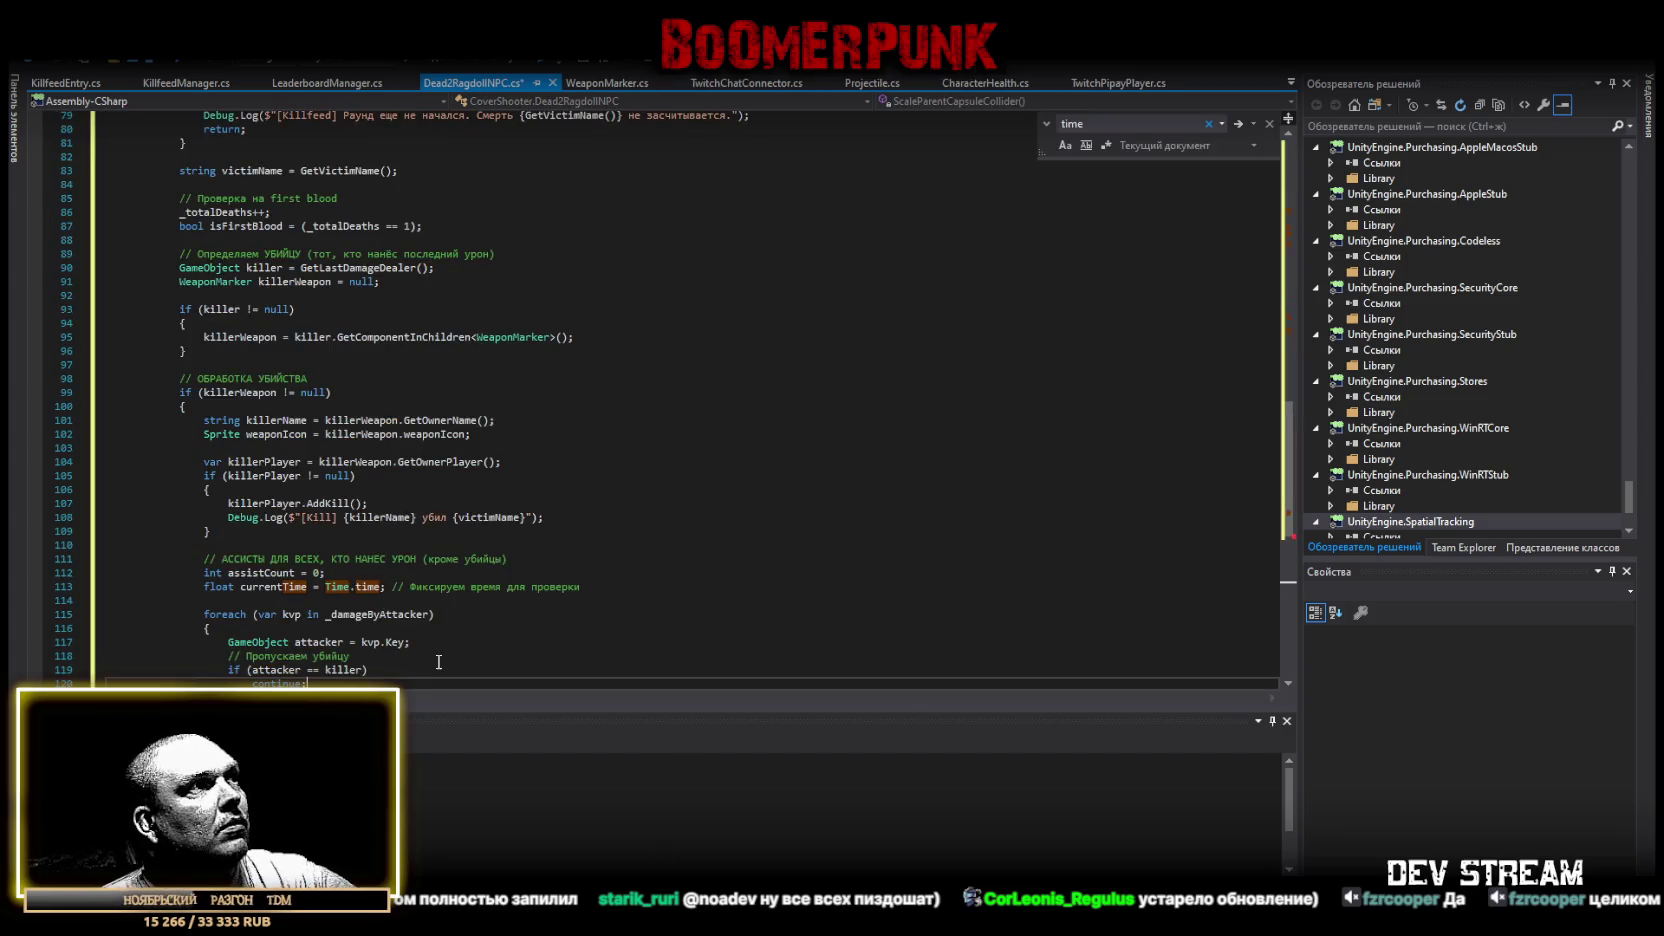
scroll(546, 587, down, 9)
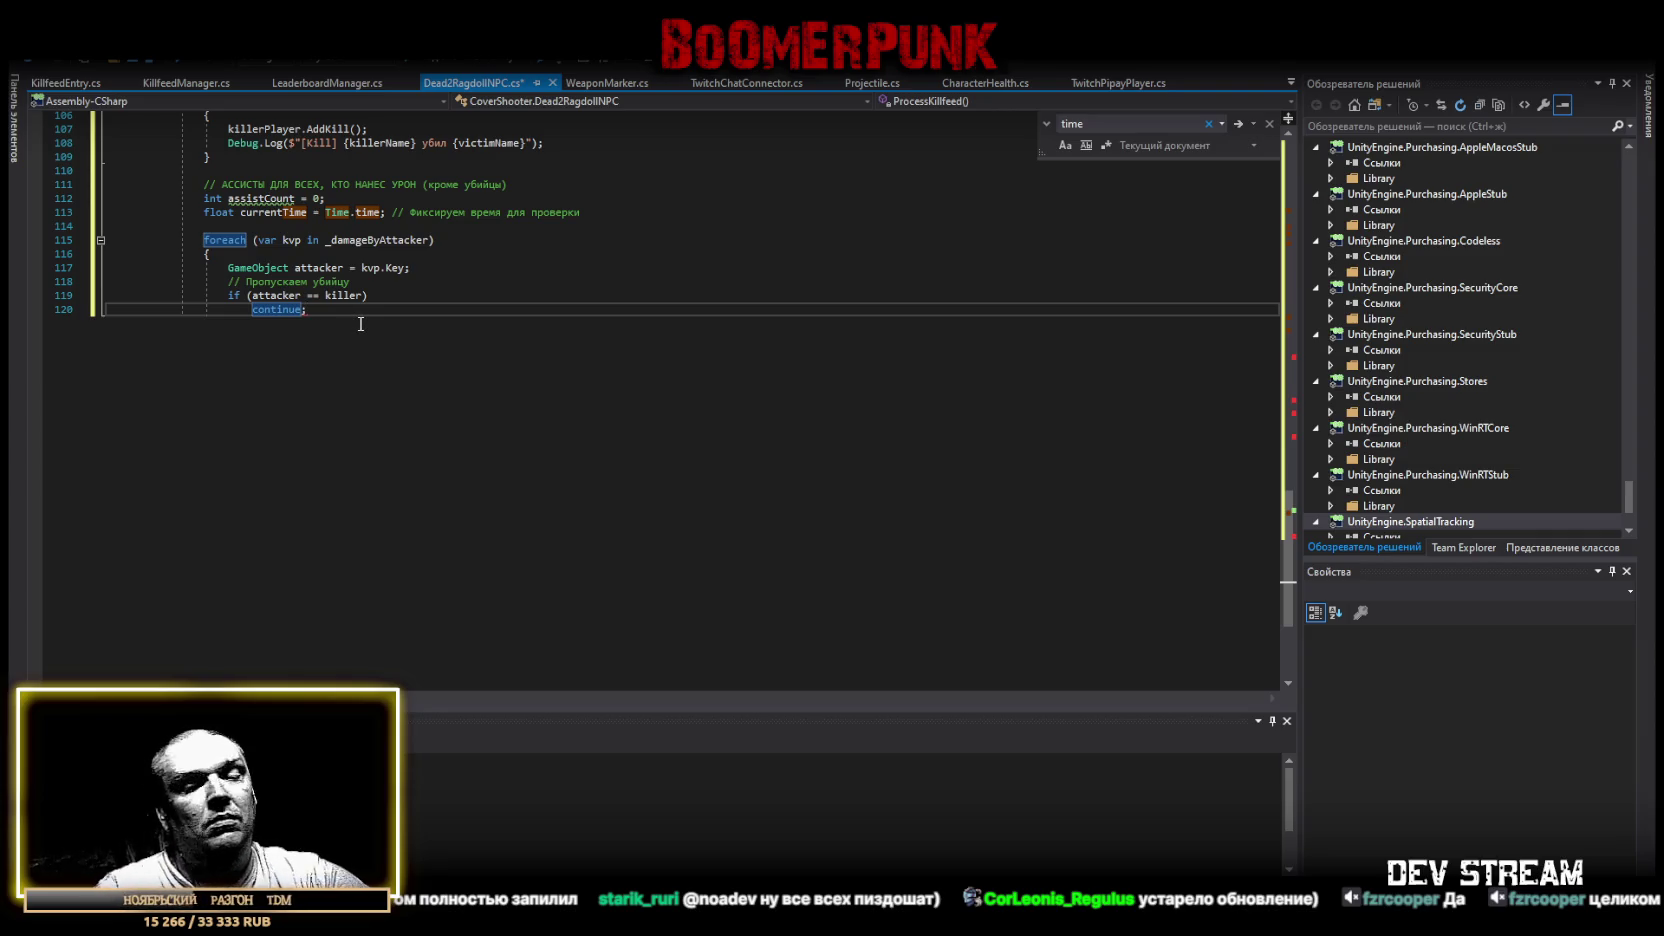
key(ctrl+End)
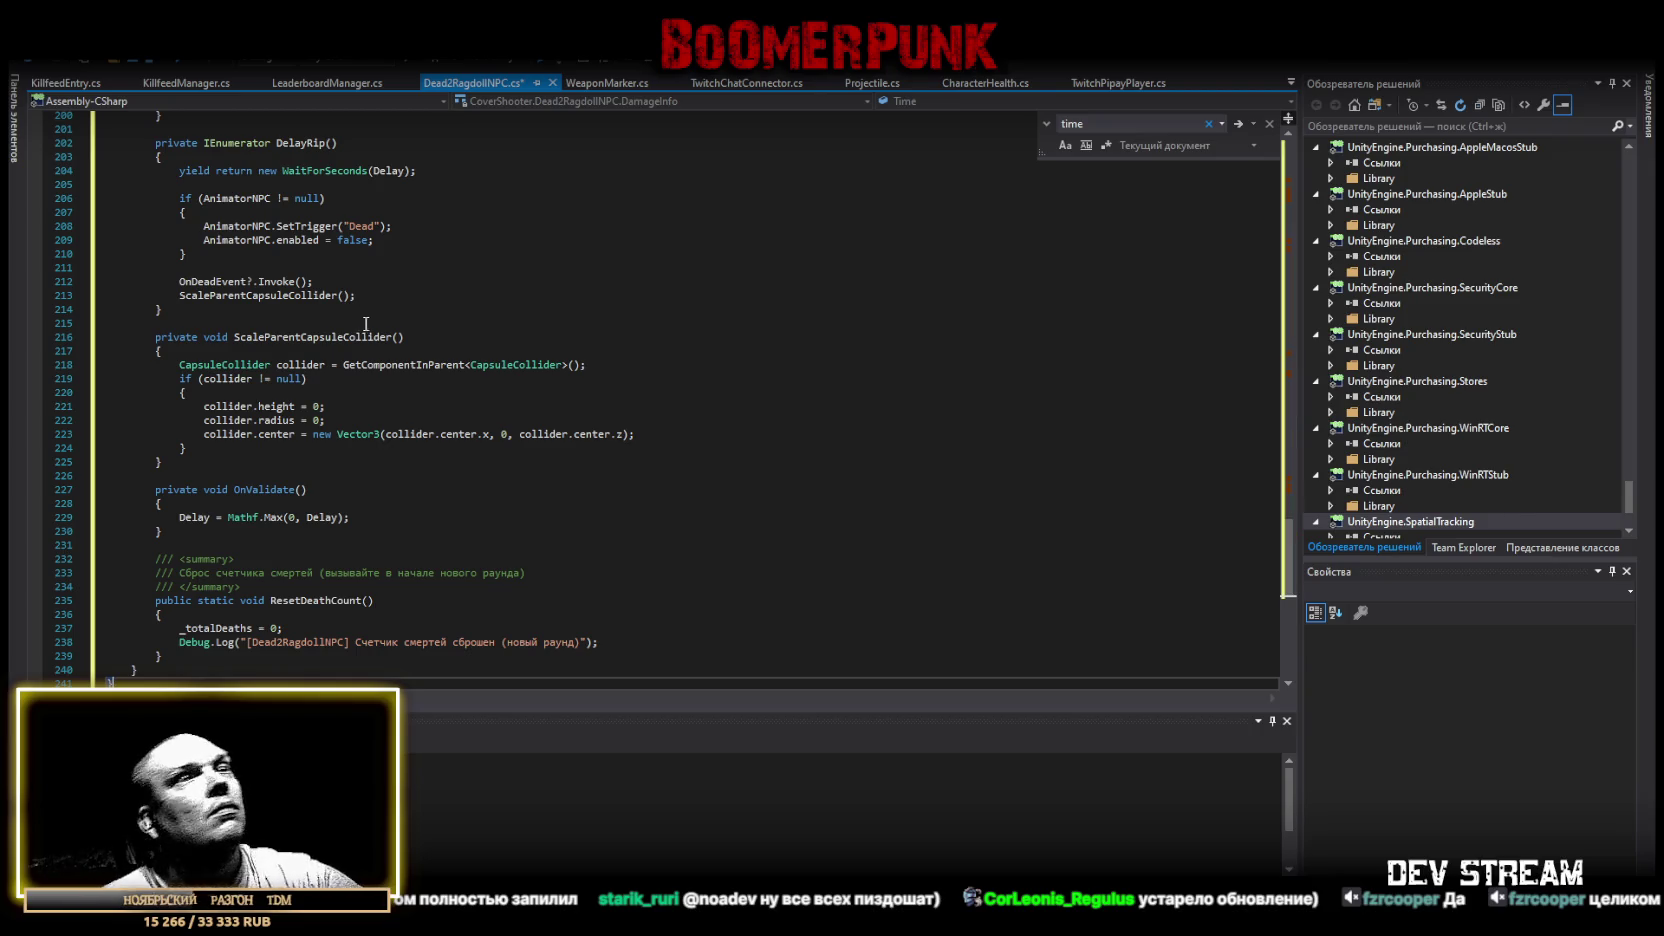
key(ctrl+s)
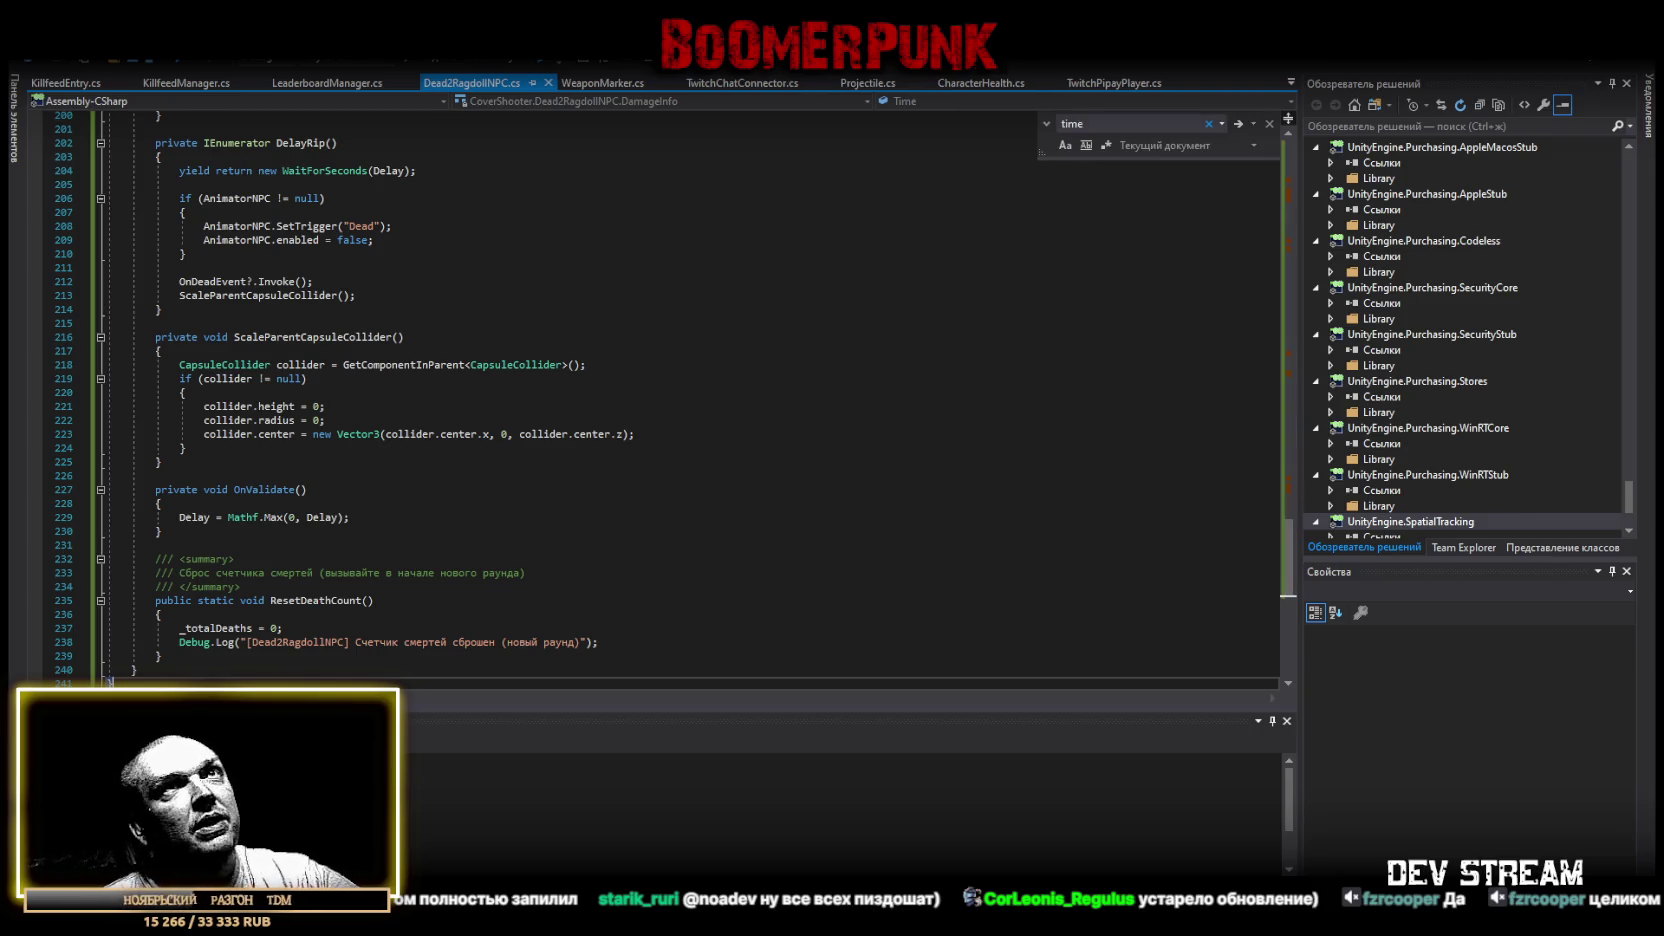
key(alt+Tab)
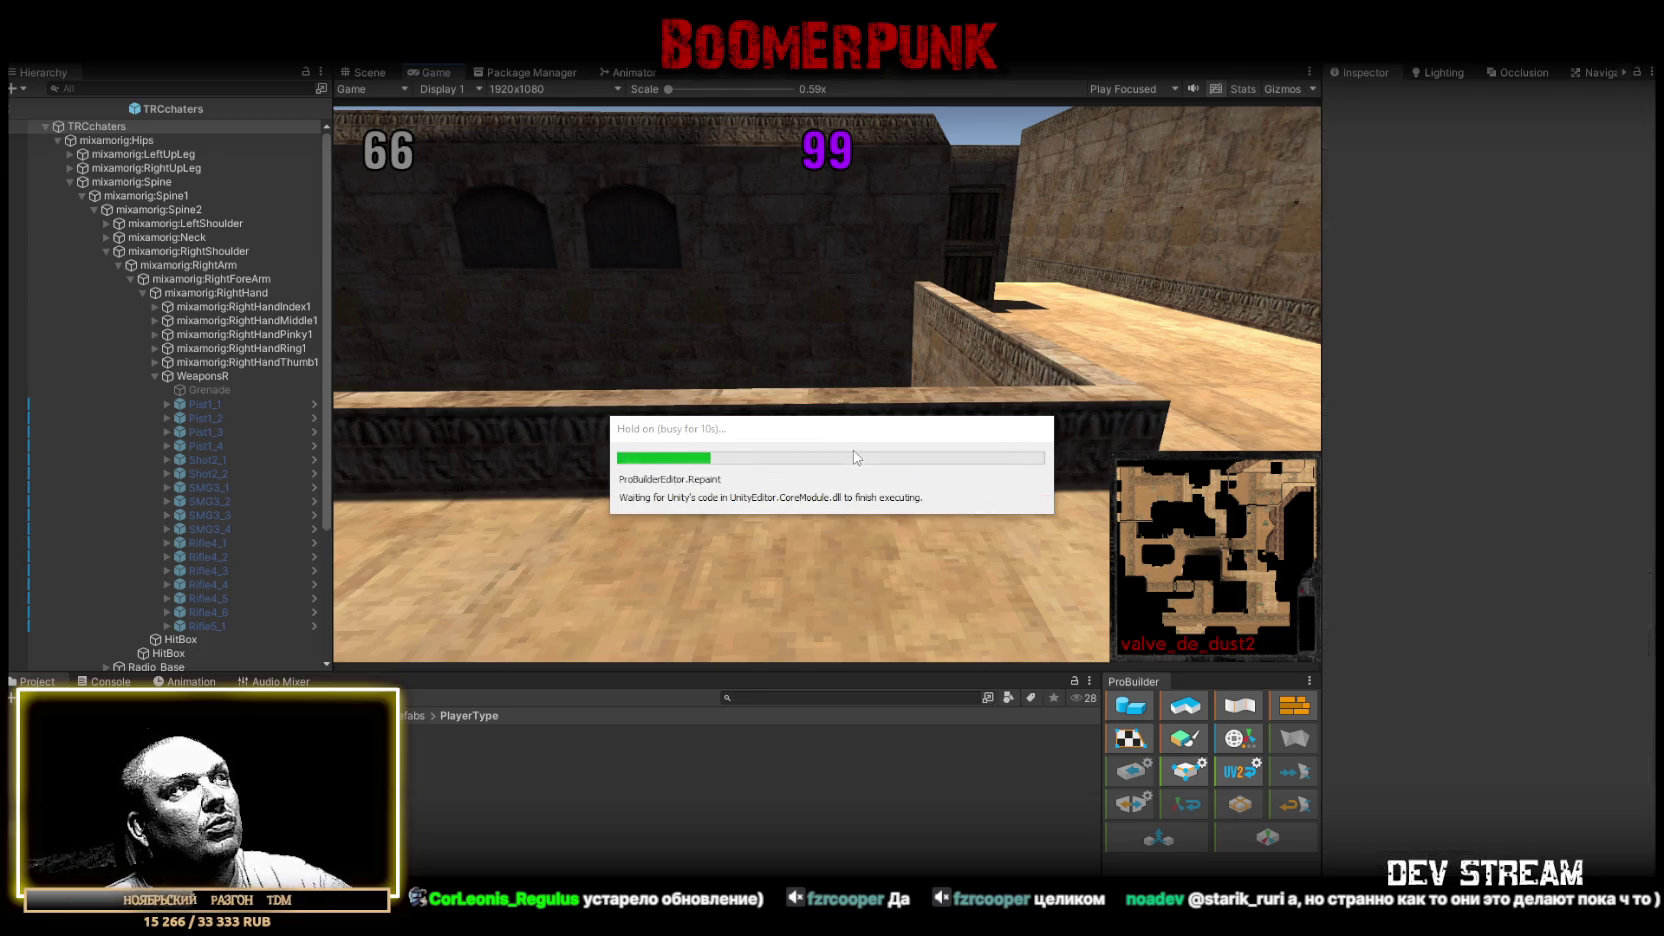
Start a test match in play mode, clear the Console log, and maximize the Game view.
key(ctrl+shift+c)
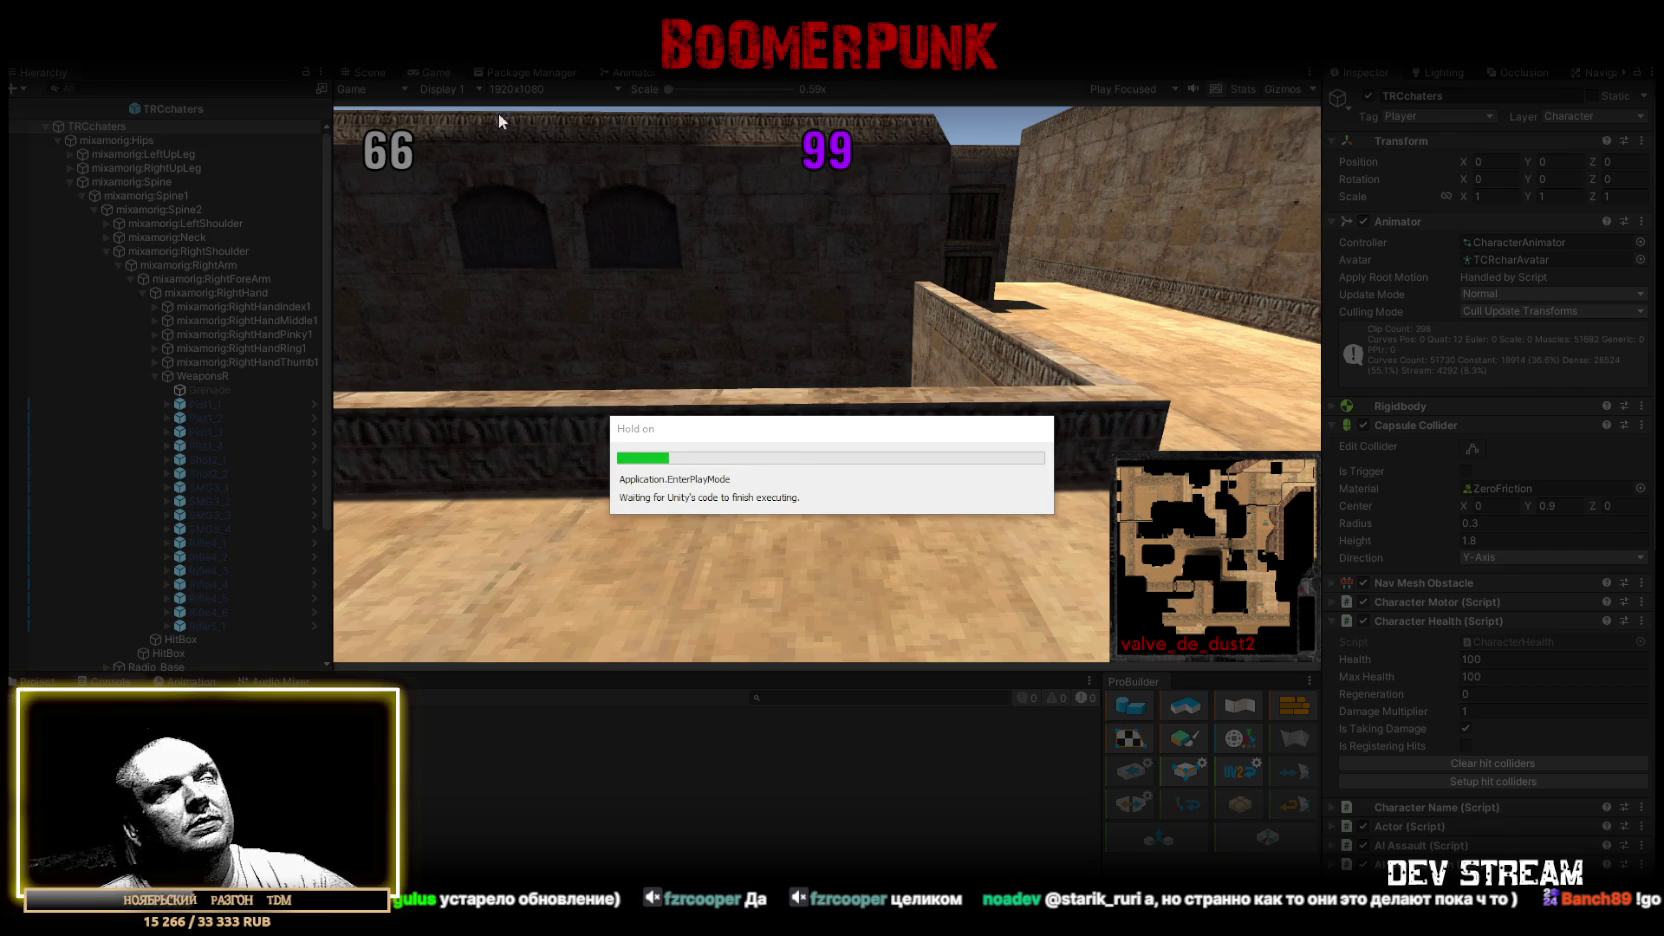
double_click(436, 72)
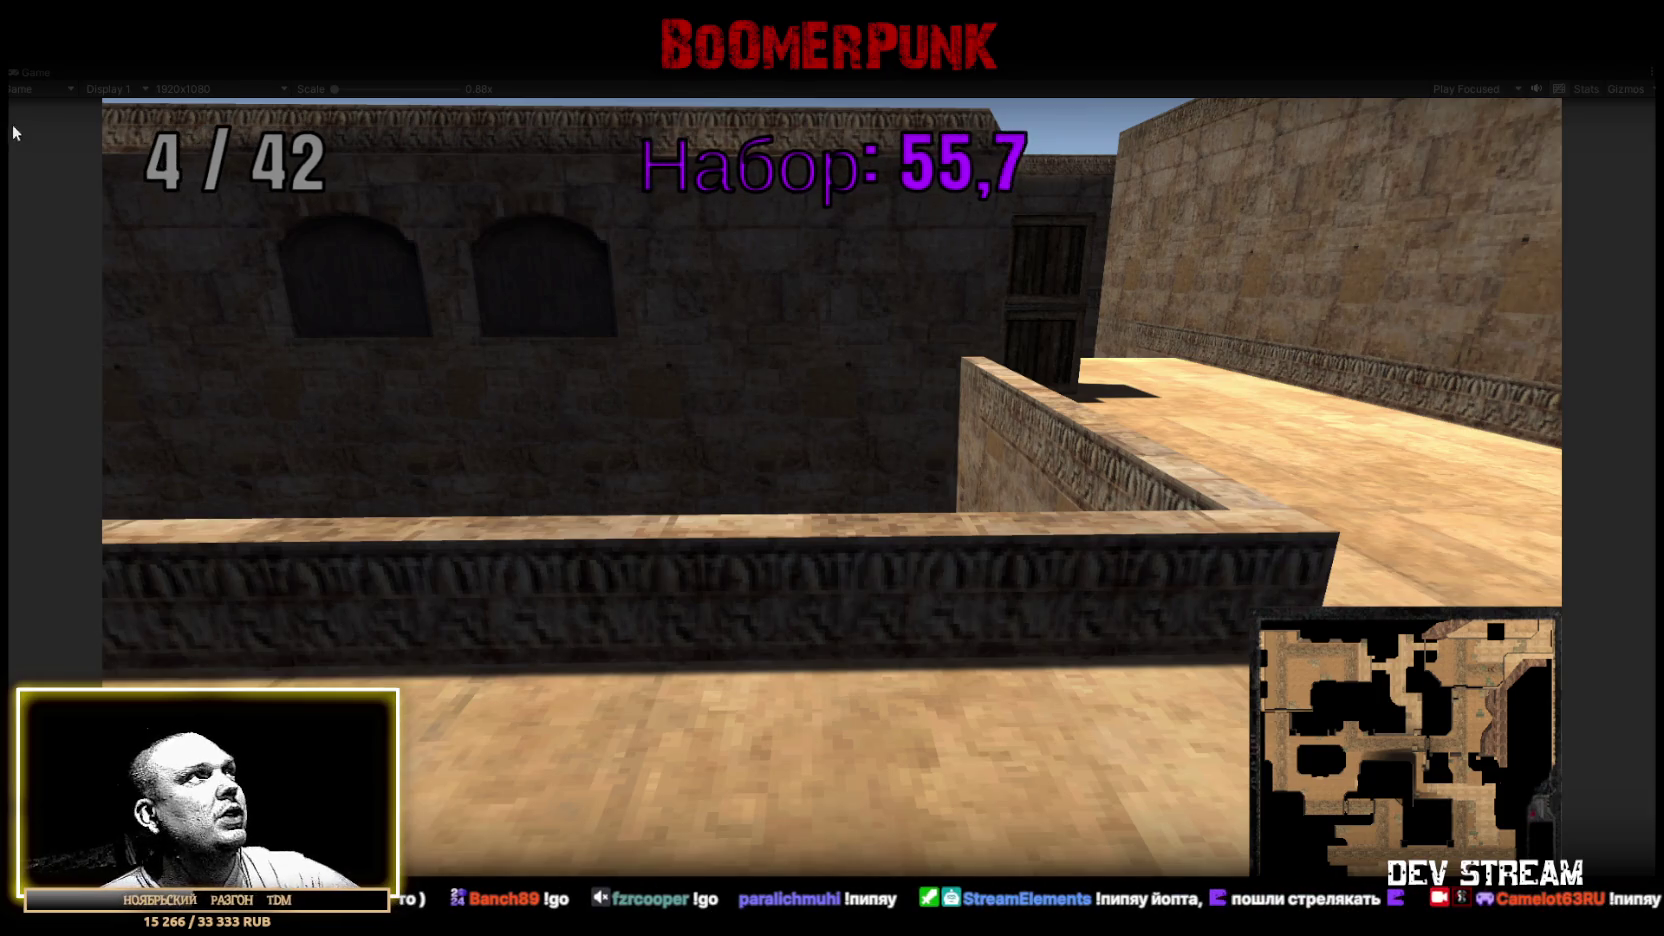
double_click(32, 72)
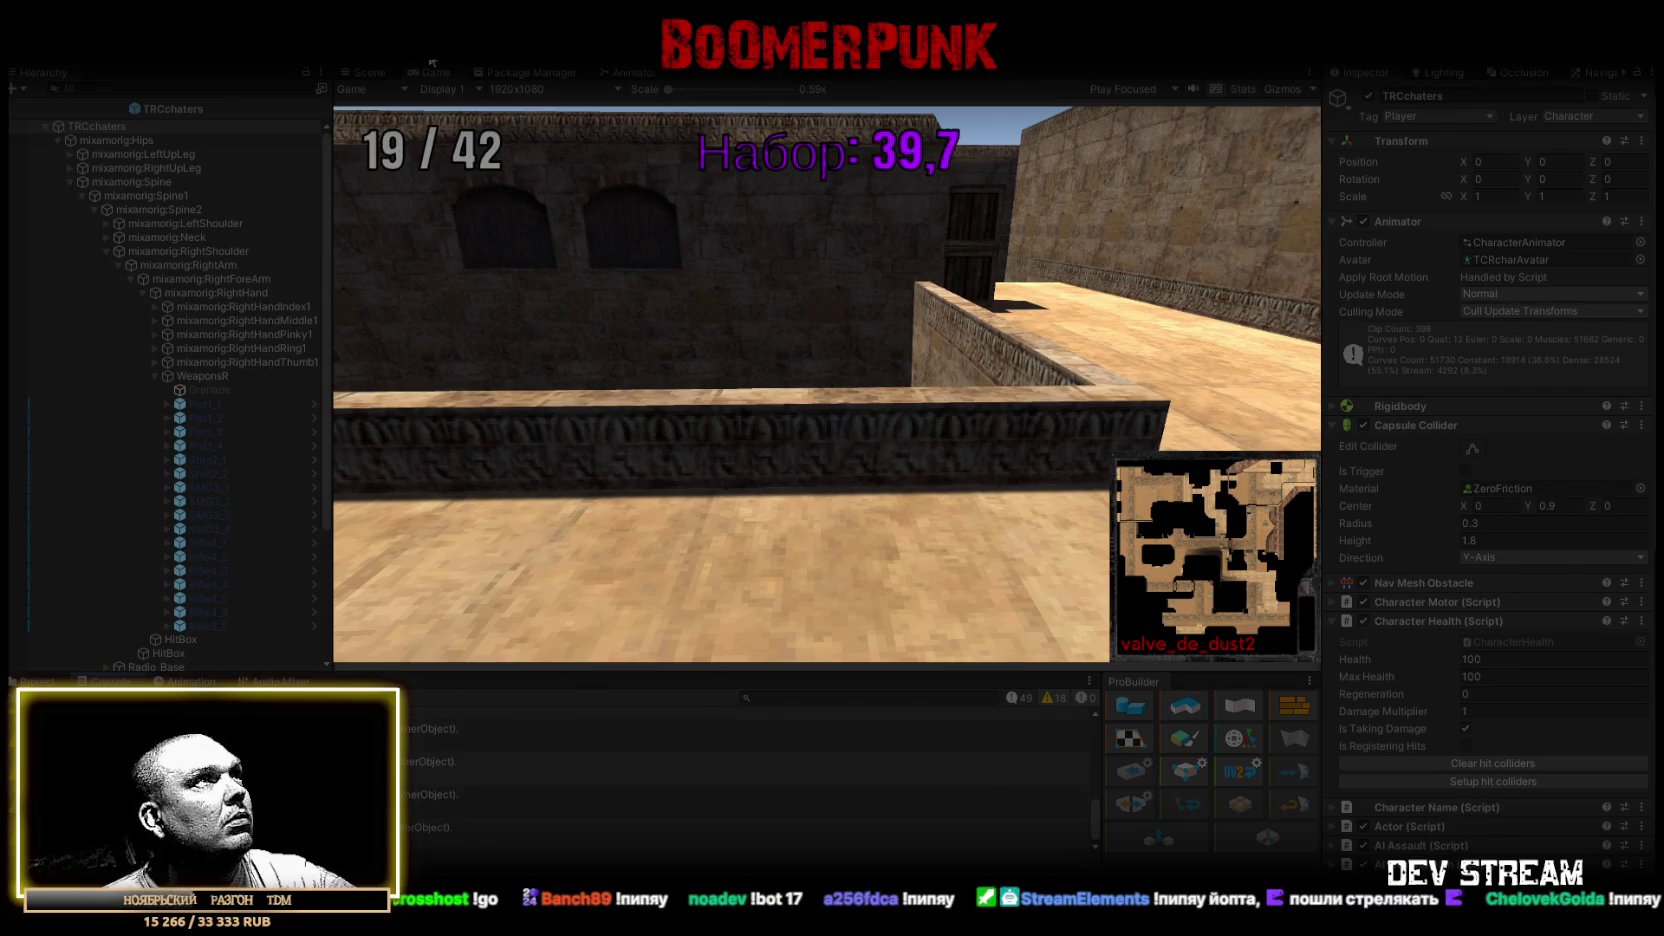
click(1060, 701)
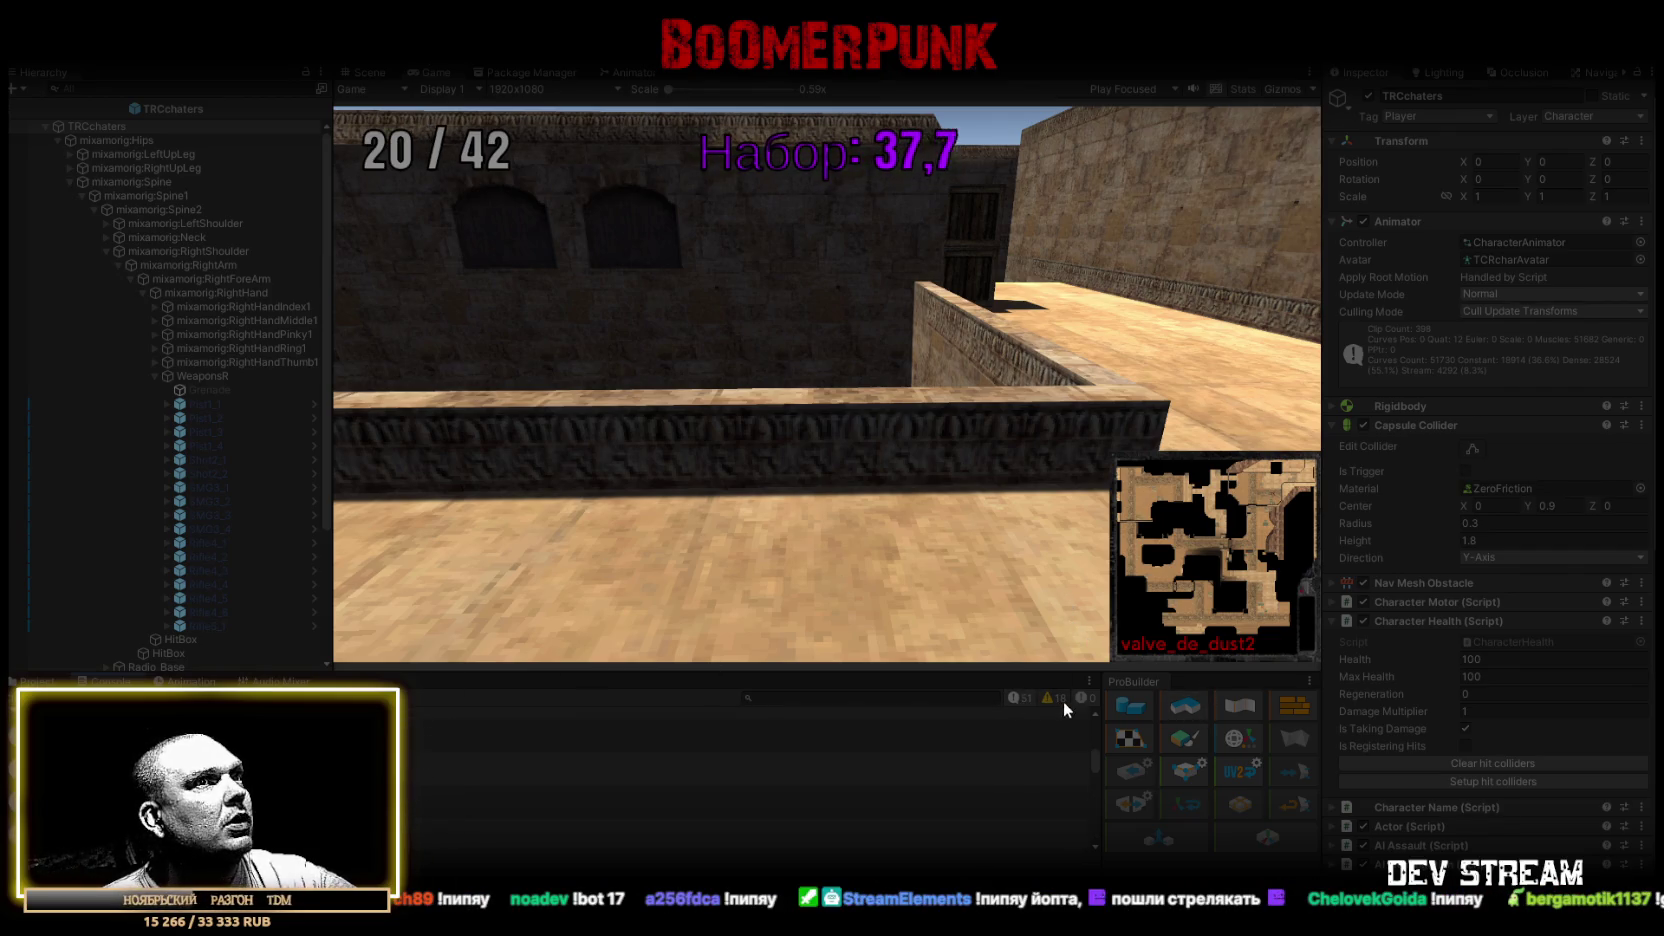
double_click(442, 72)
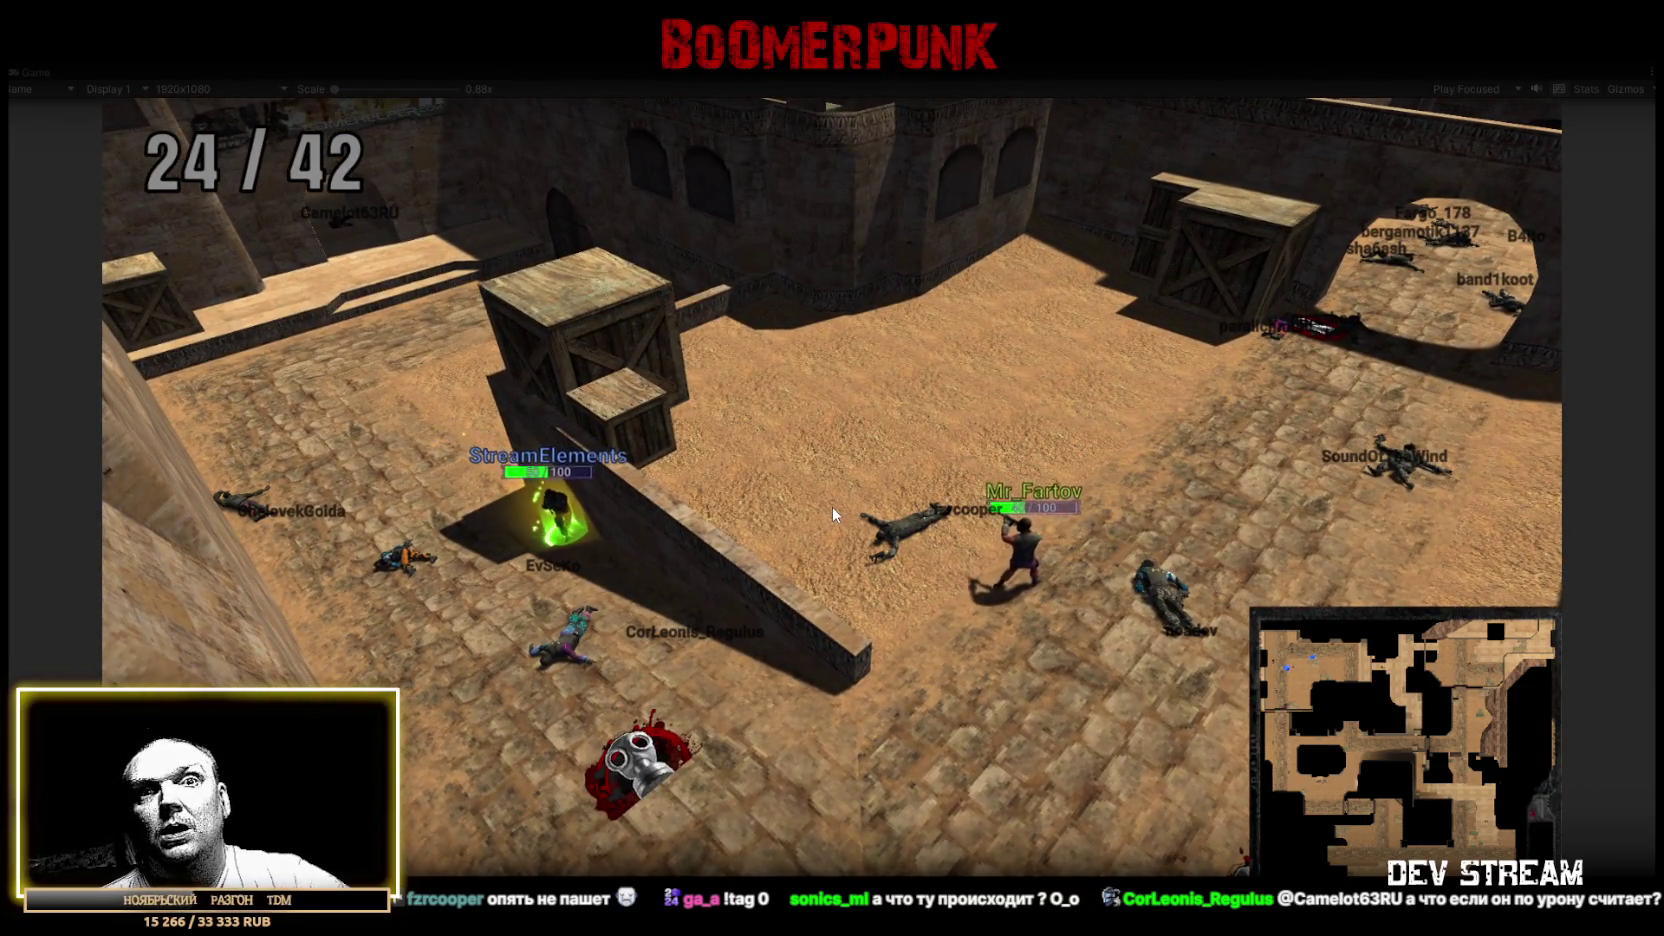
Move the player character down-left with S and A during the match.
key(s)
key(a)
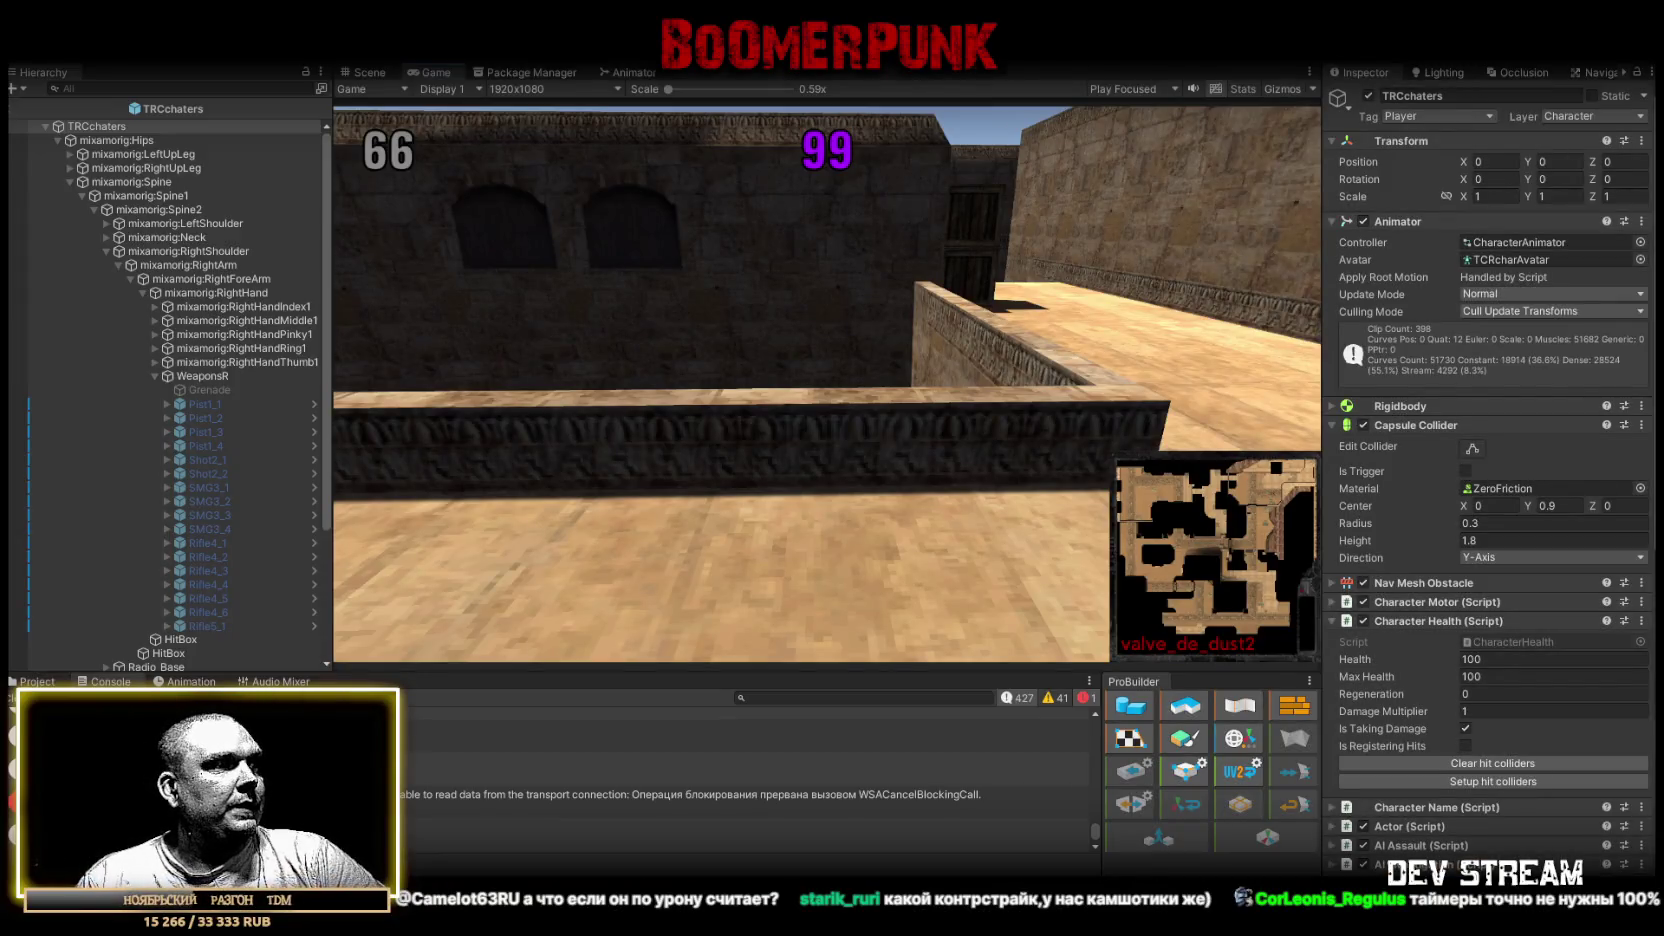
Copy the entire Dead2RagdollNPC.cs code and bring up the browser AI chat.
key(alt+Tab)
scroll(445, 660, down, 4)
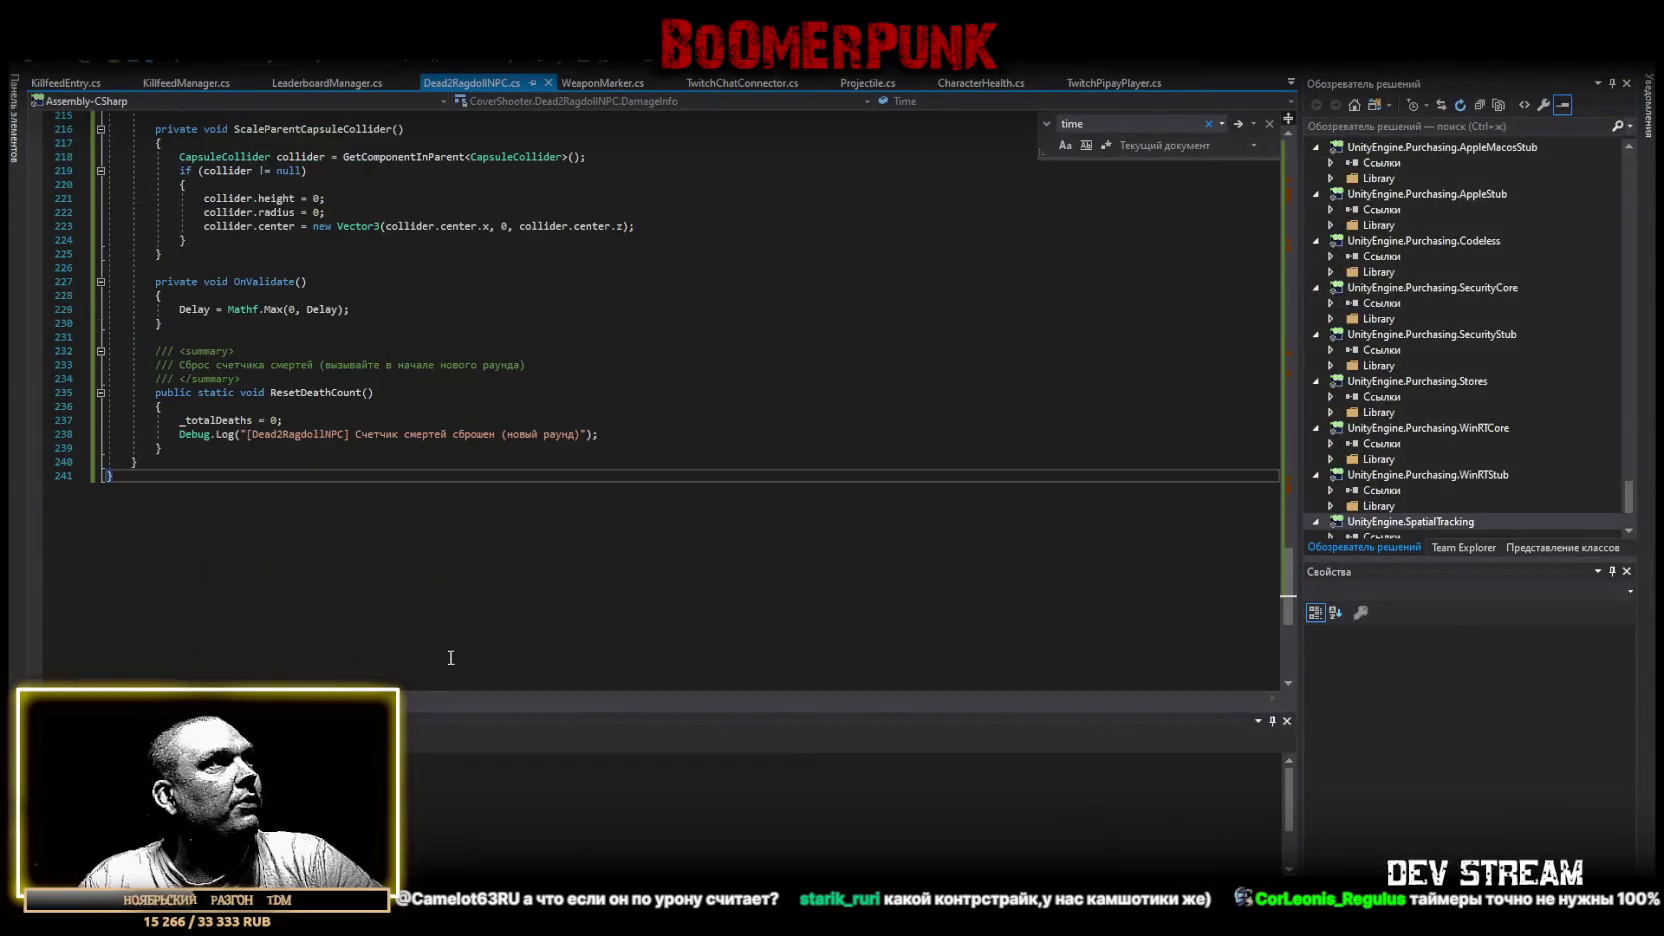
scroll(338, 576, up, 6)
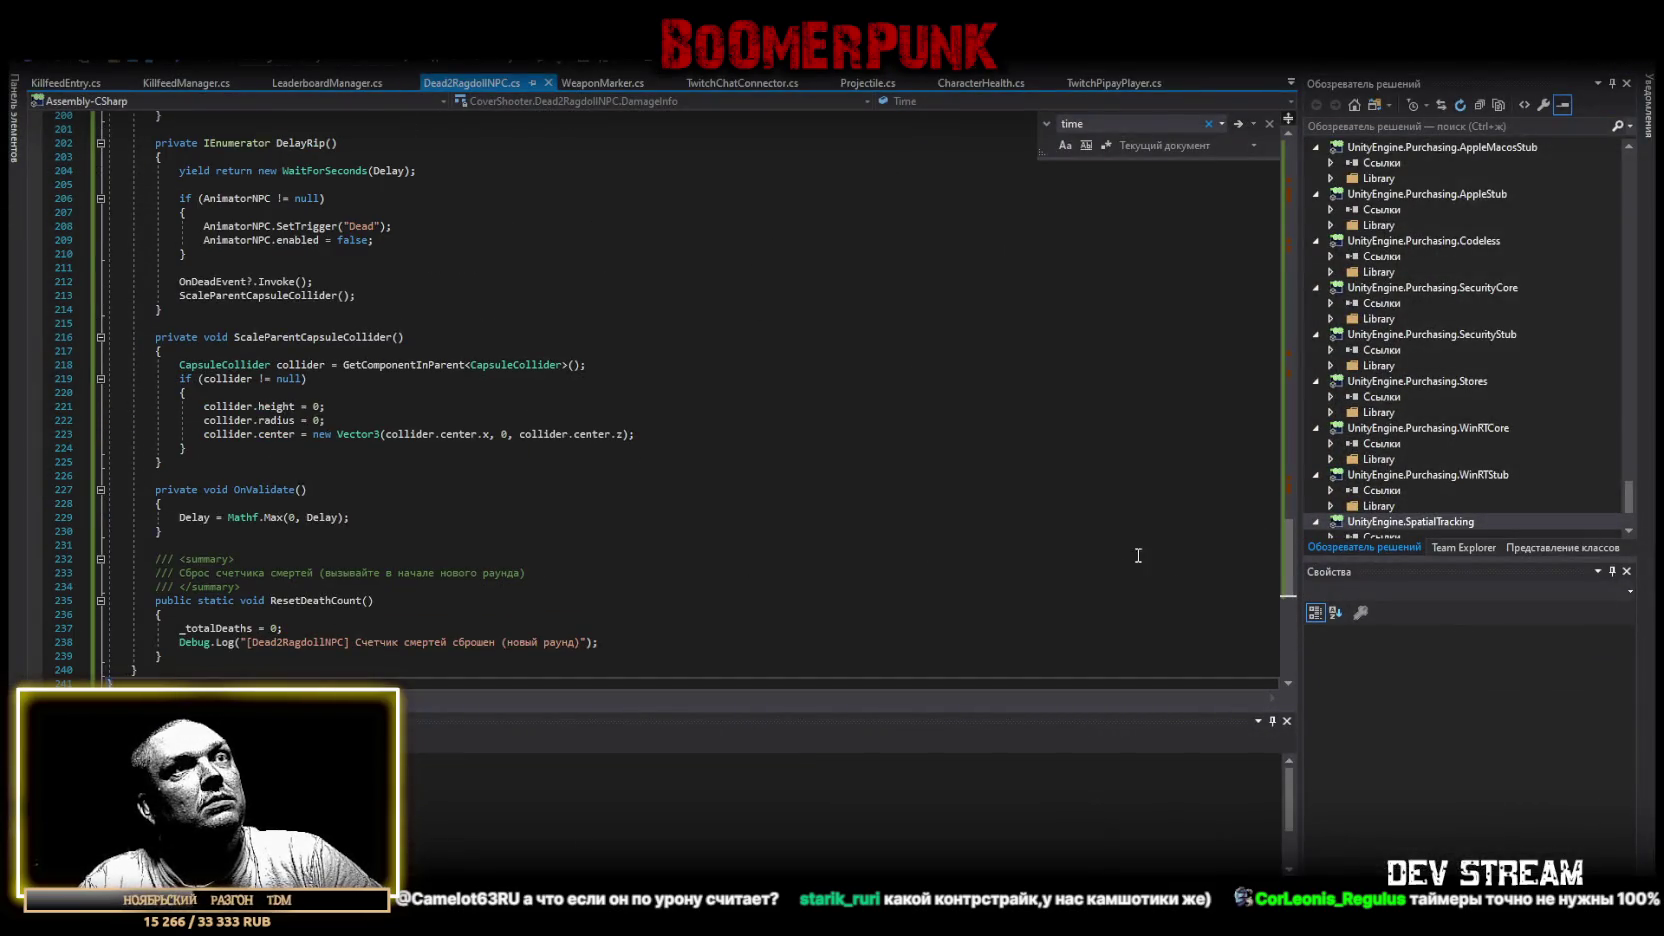
key(ctrl+a)
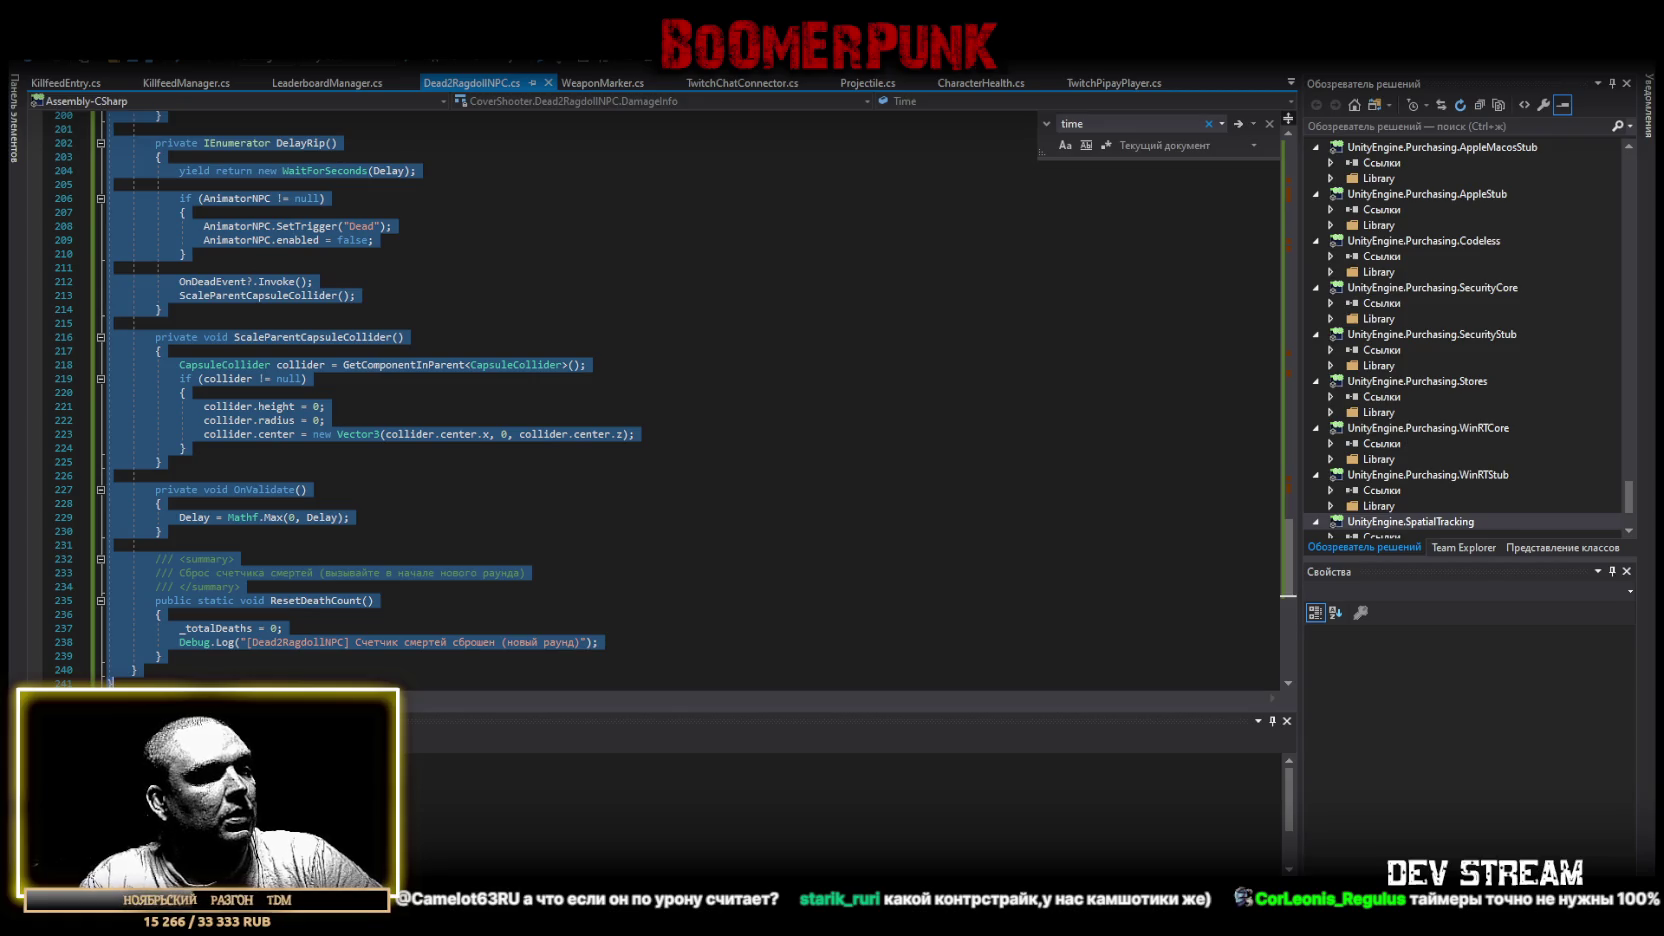
key(alt+Tab)
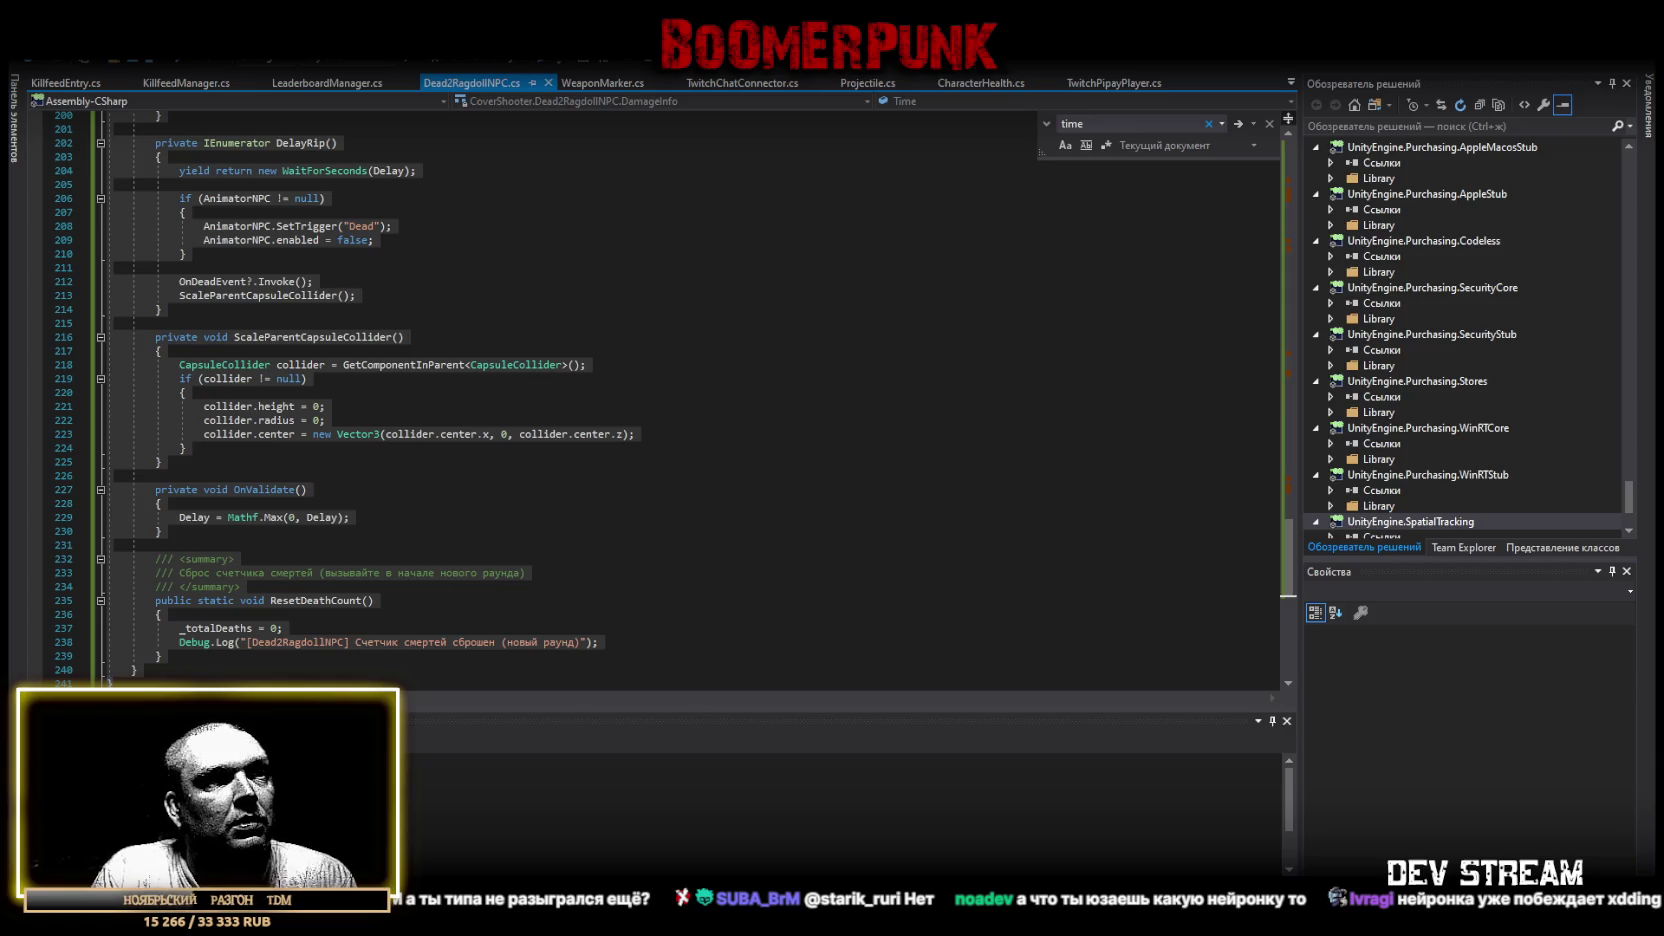
key(alt+Tab)
scroll(889, 548, up, 10)
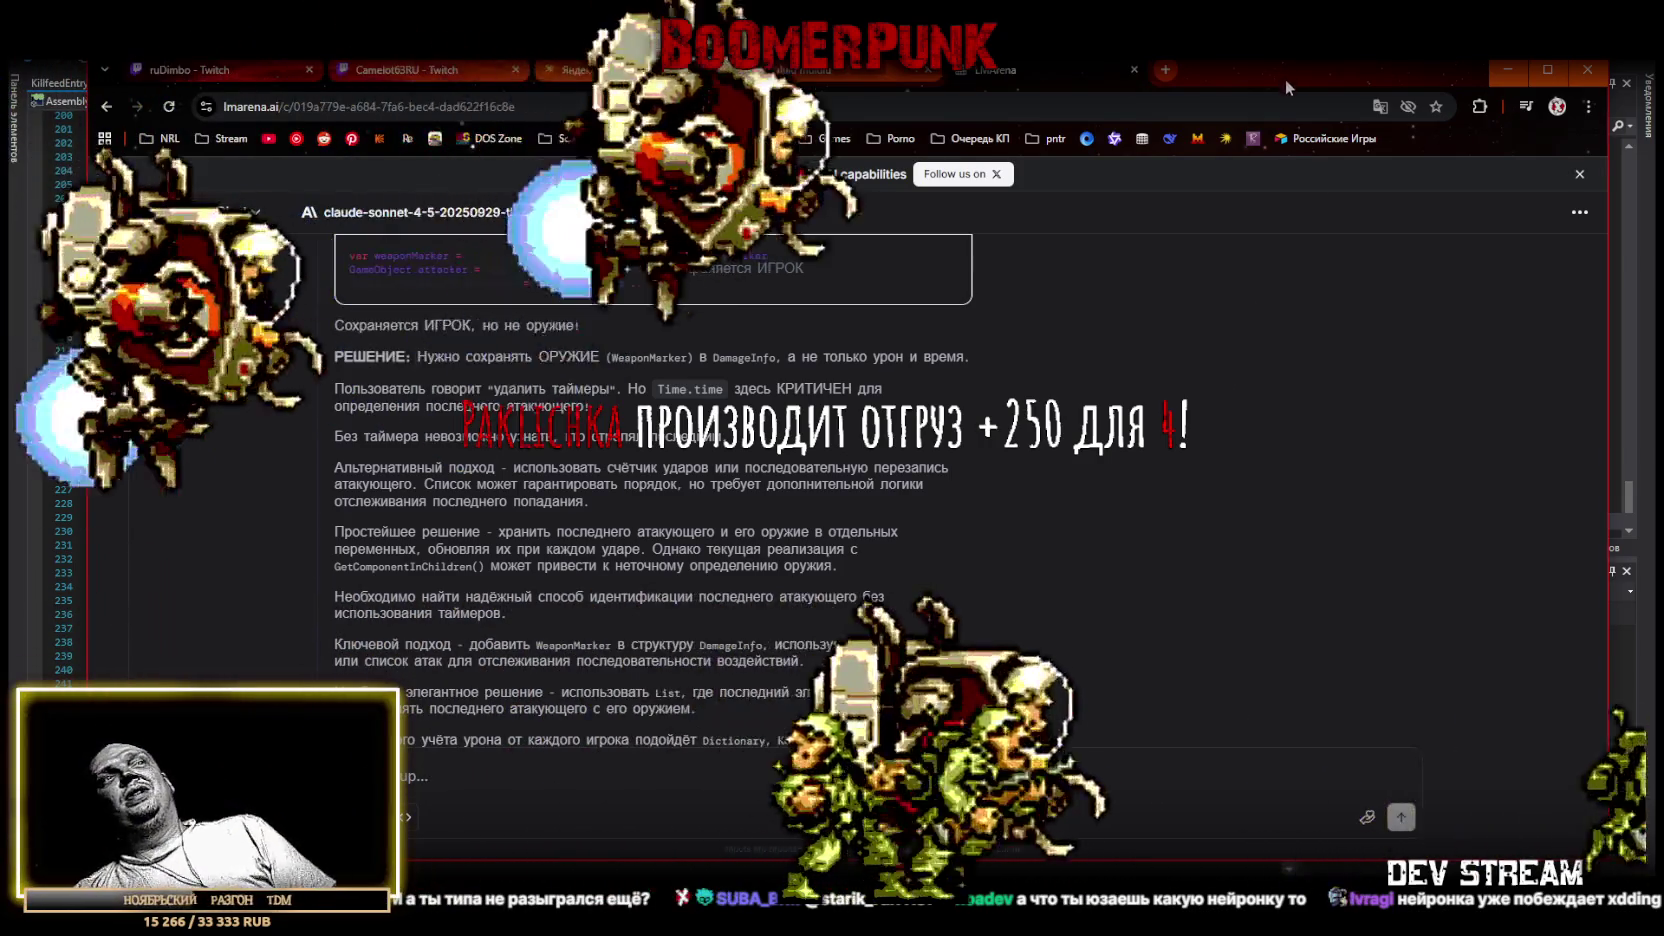
Go from the browser chat through Visual Studio back to the Unity Editor's dust2 Game view.
key(alt+Tab)
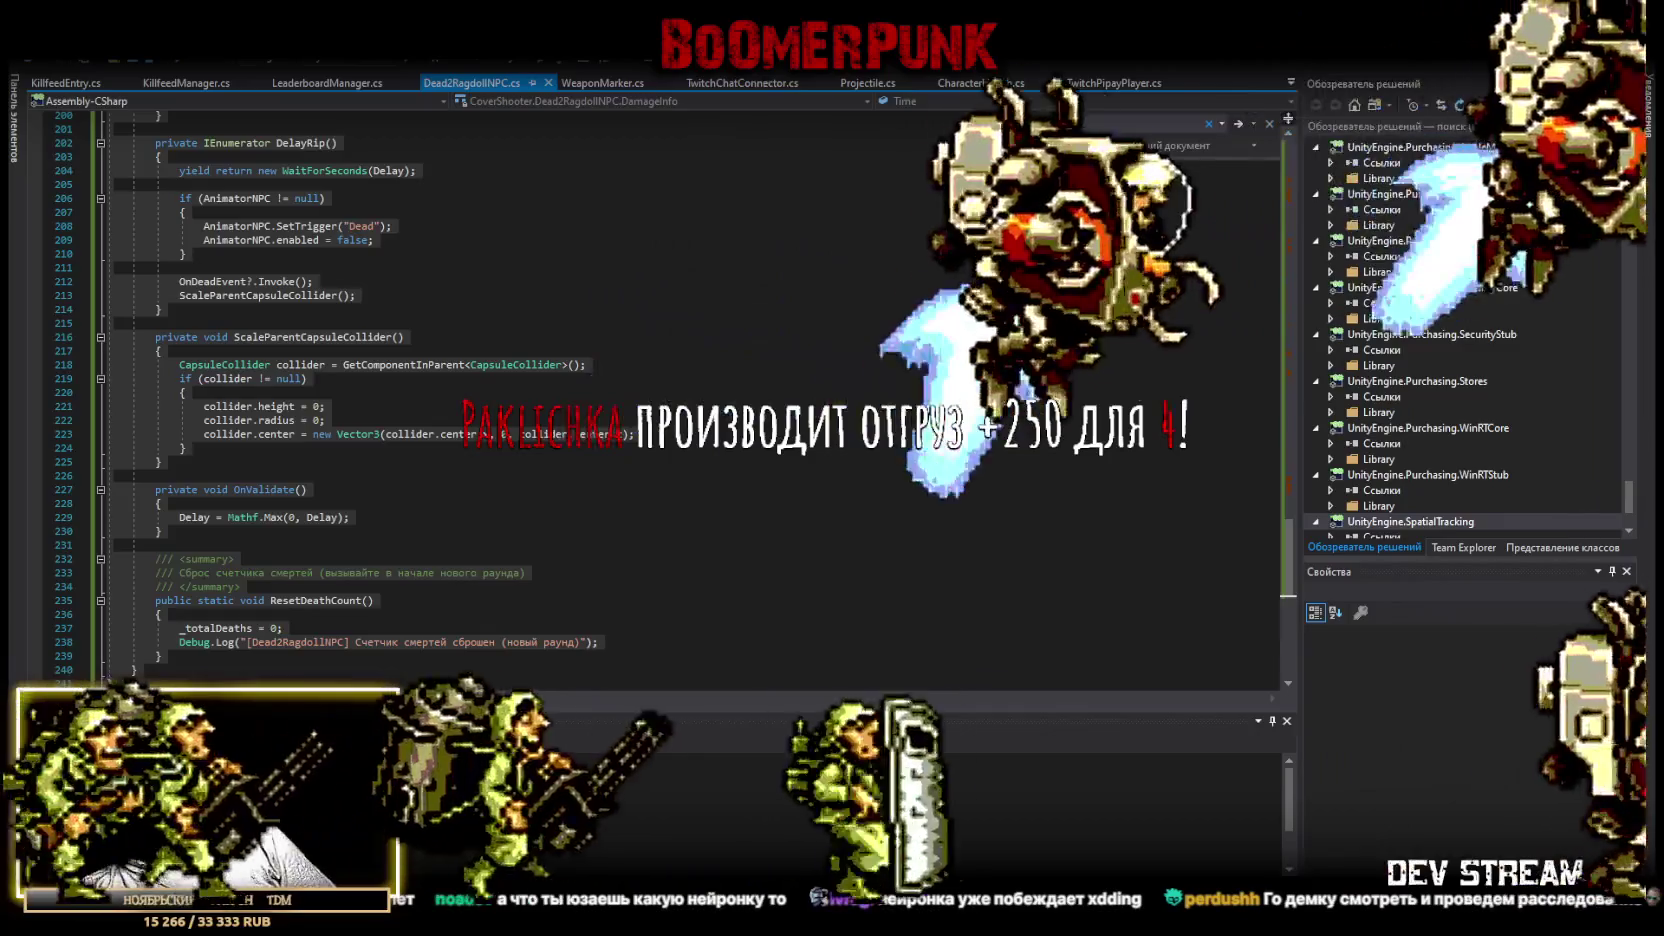
key(alt+Tab)
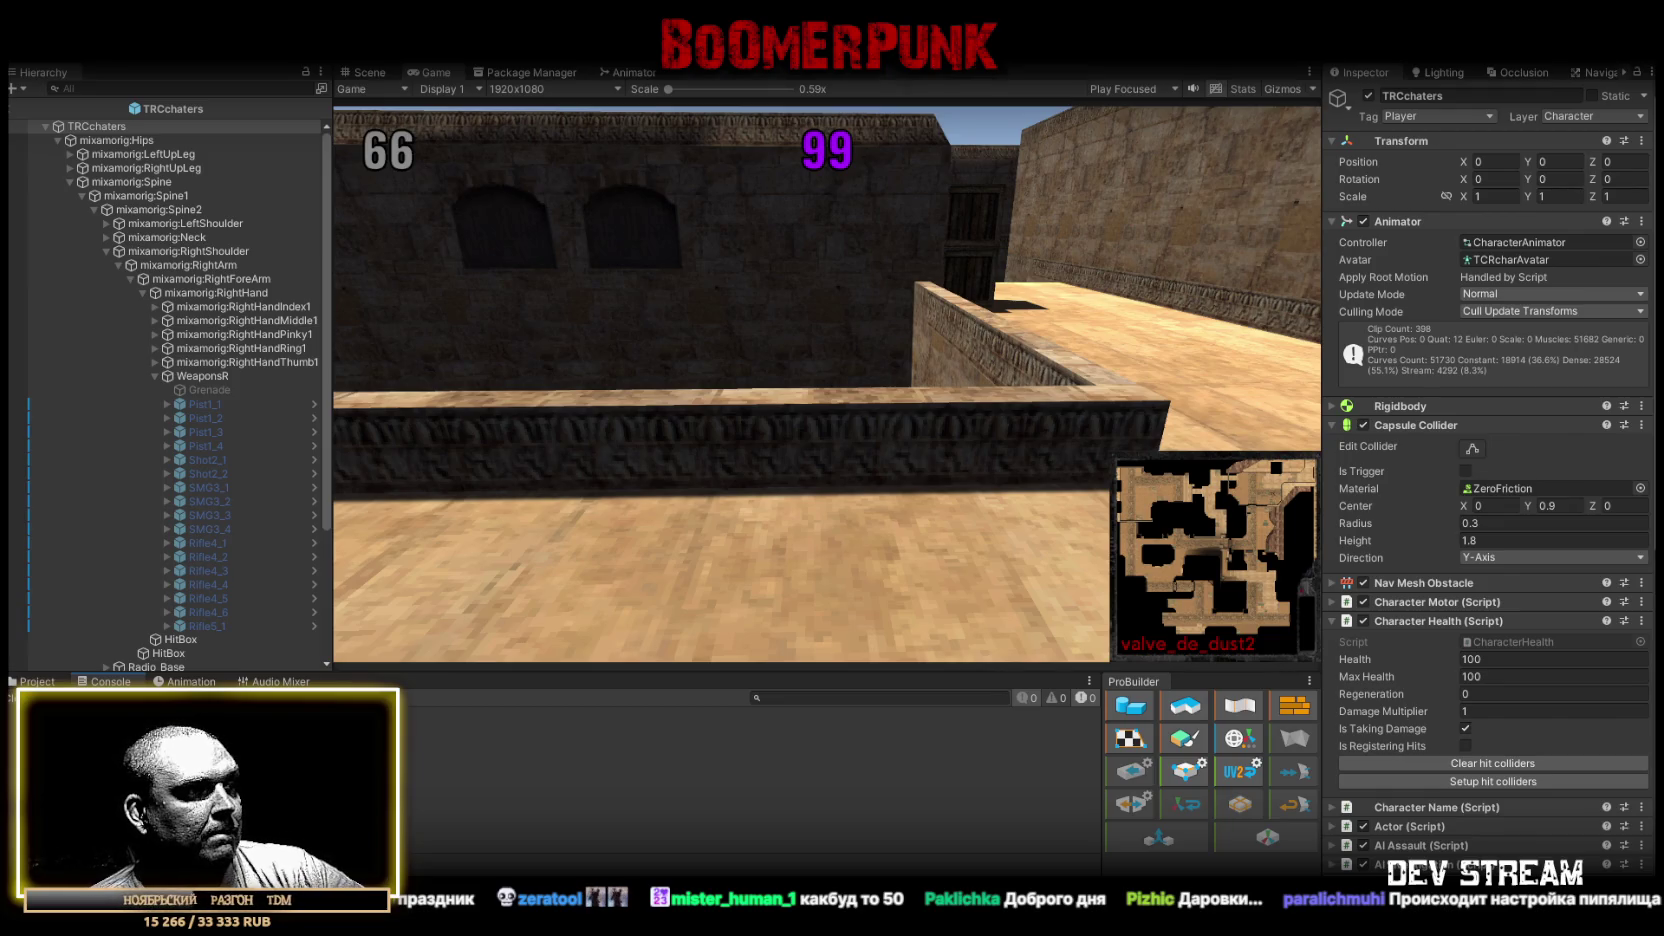
Paste the shorter Dead2RagdollNPC.cs, with ResetDeathCount only zeroing _totalDeaths, and save it.
key(alt+Tab)
scroll(425, 317, down, 3)
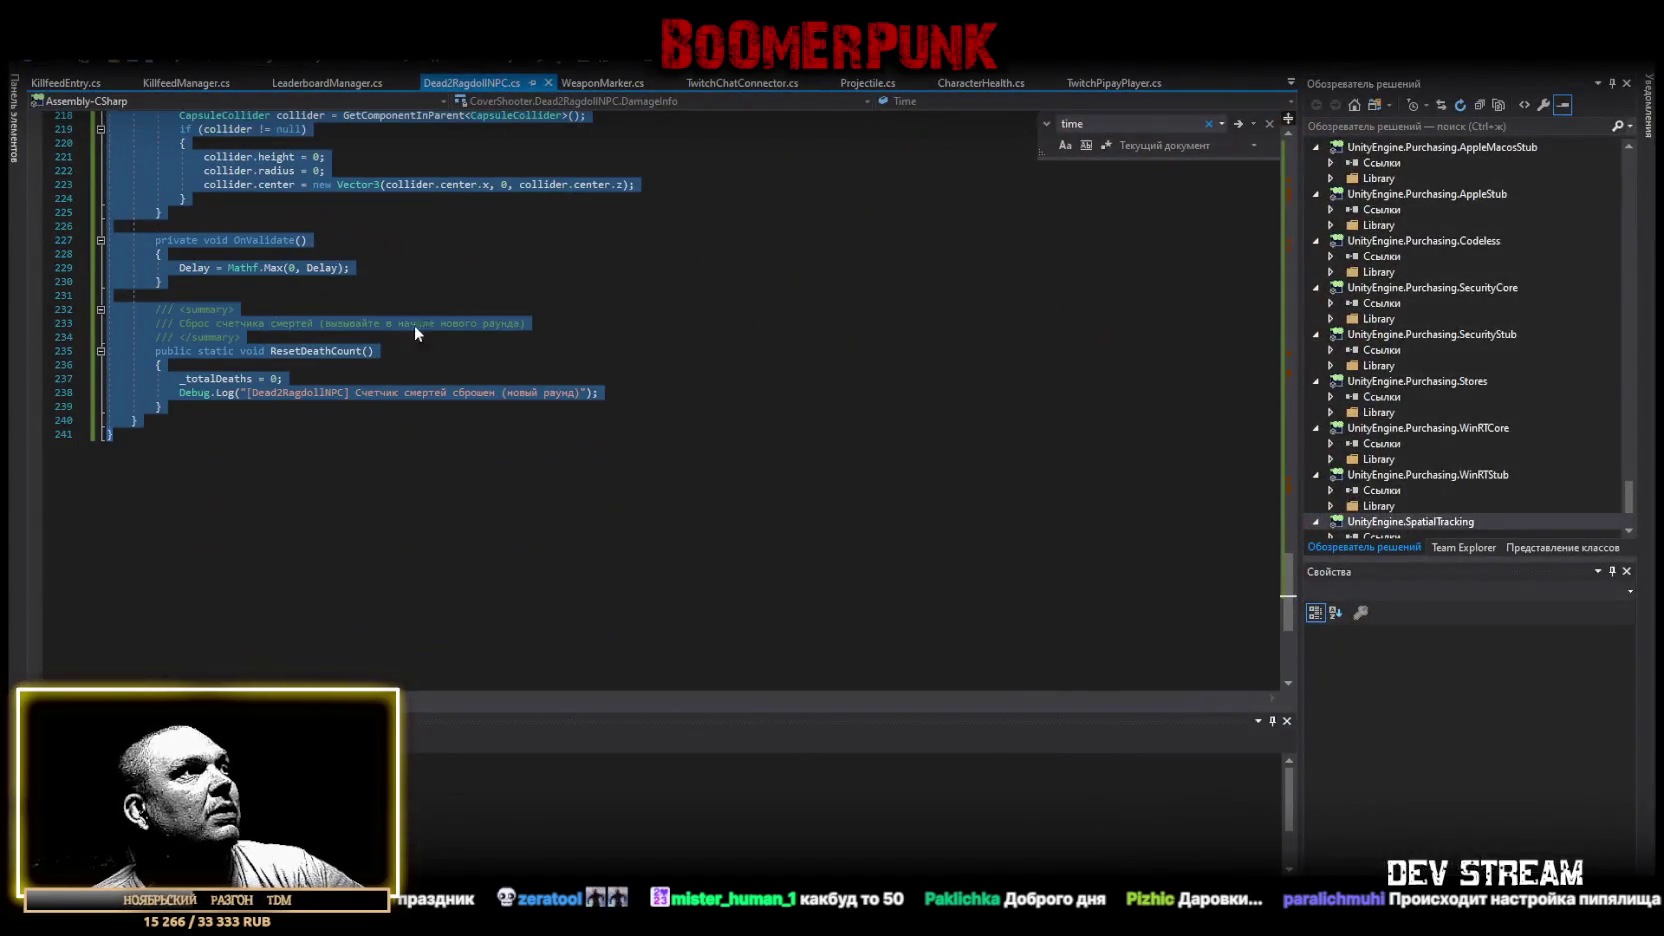
scroll(275, 563, up, 3)
key(ctrl+v)
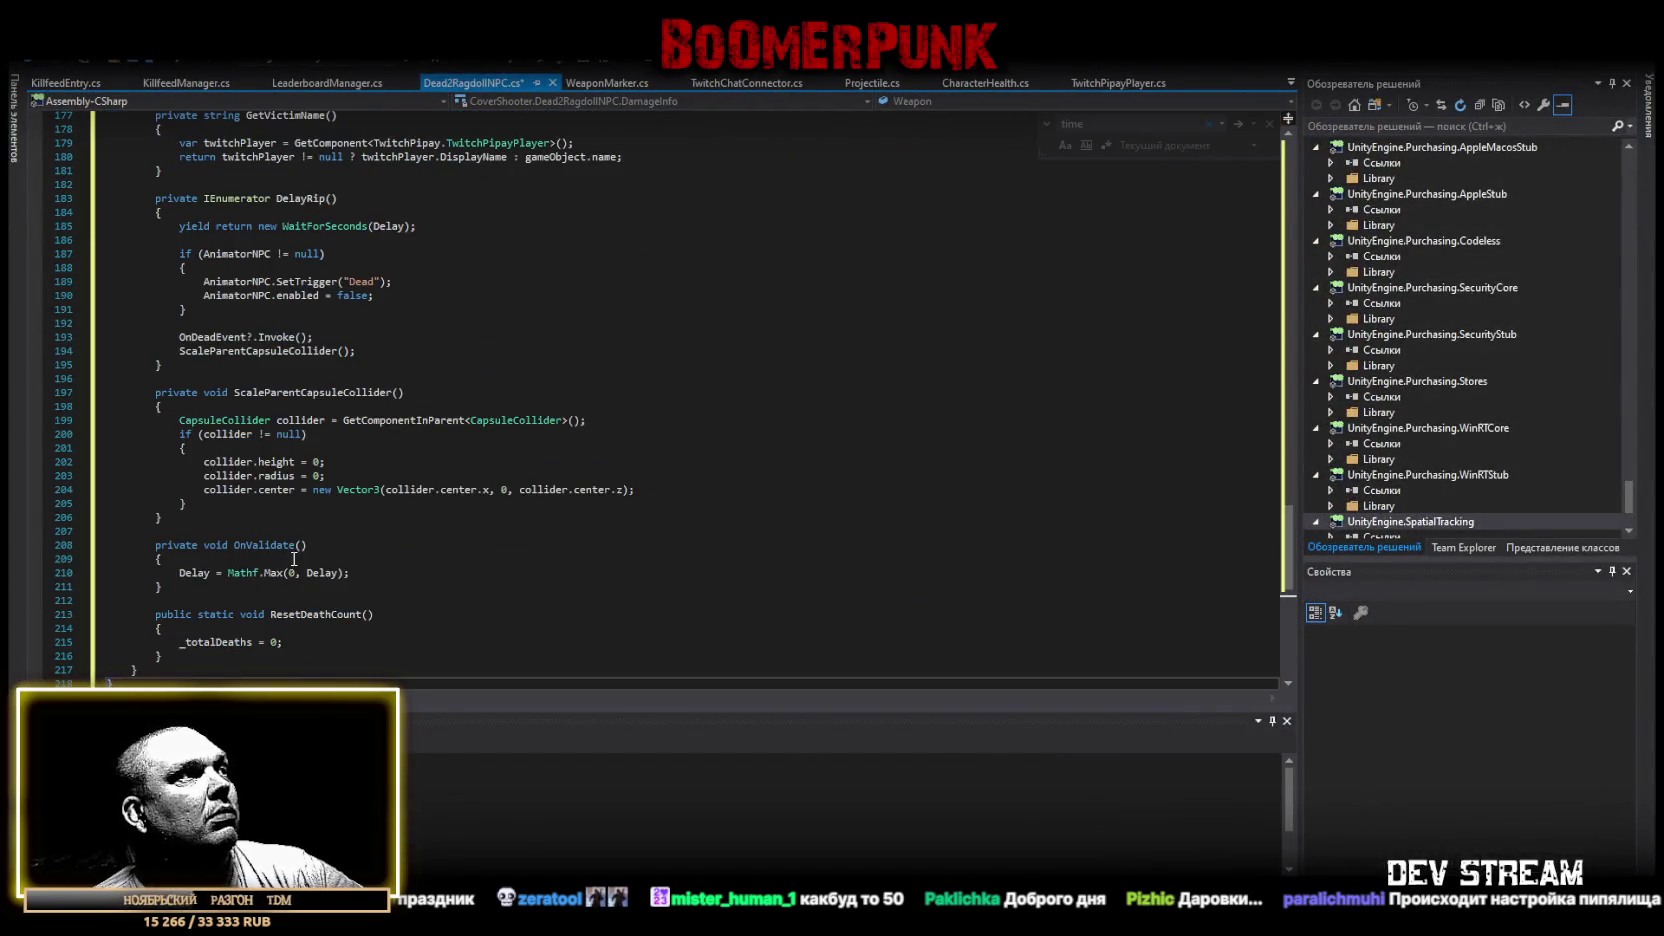
key(ctrl+s)
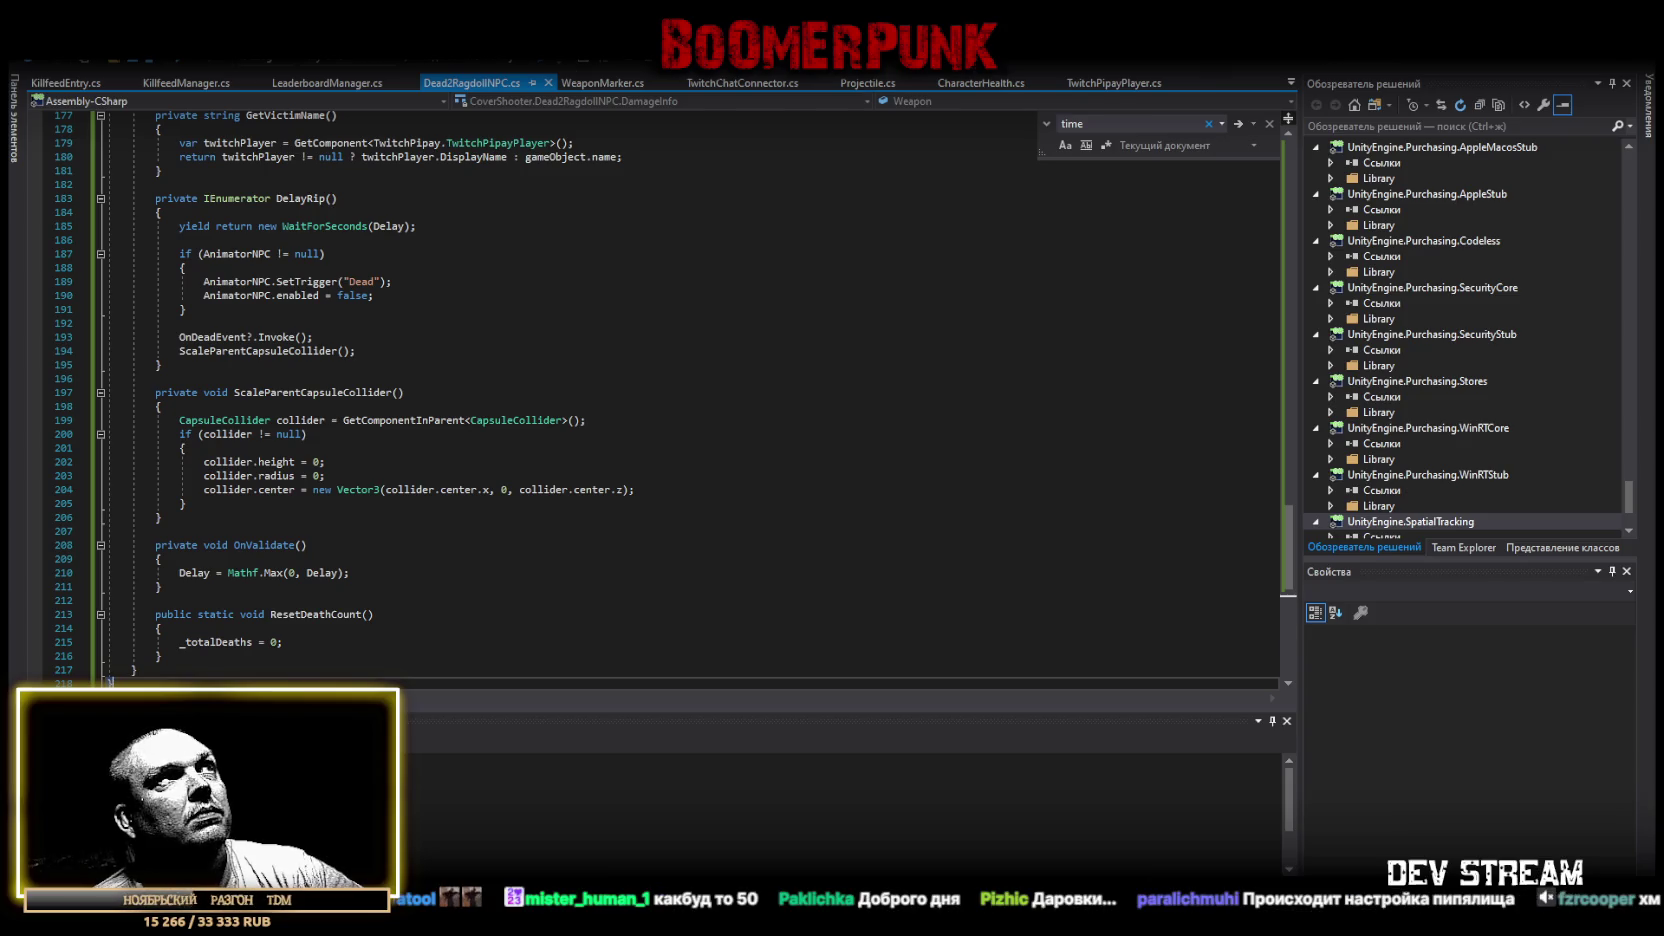
key(alt+Tab)
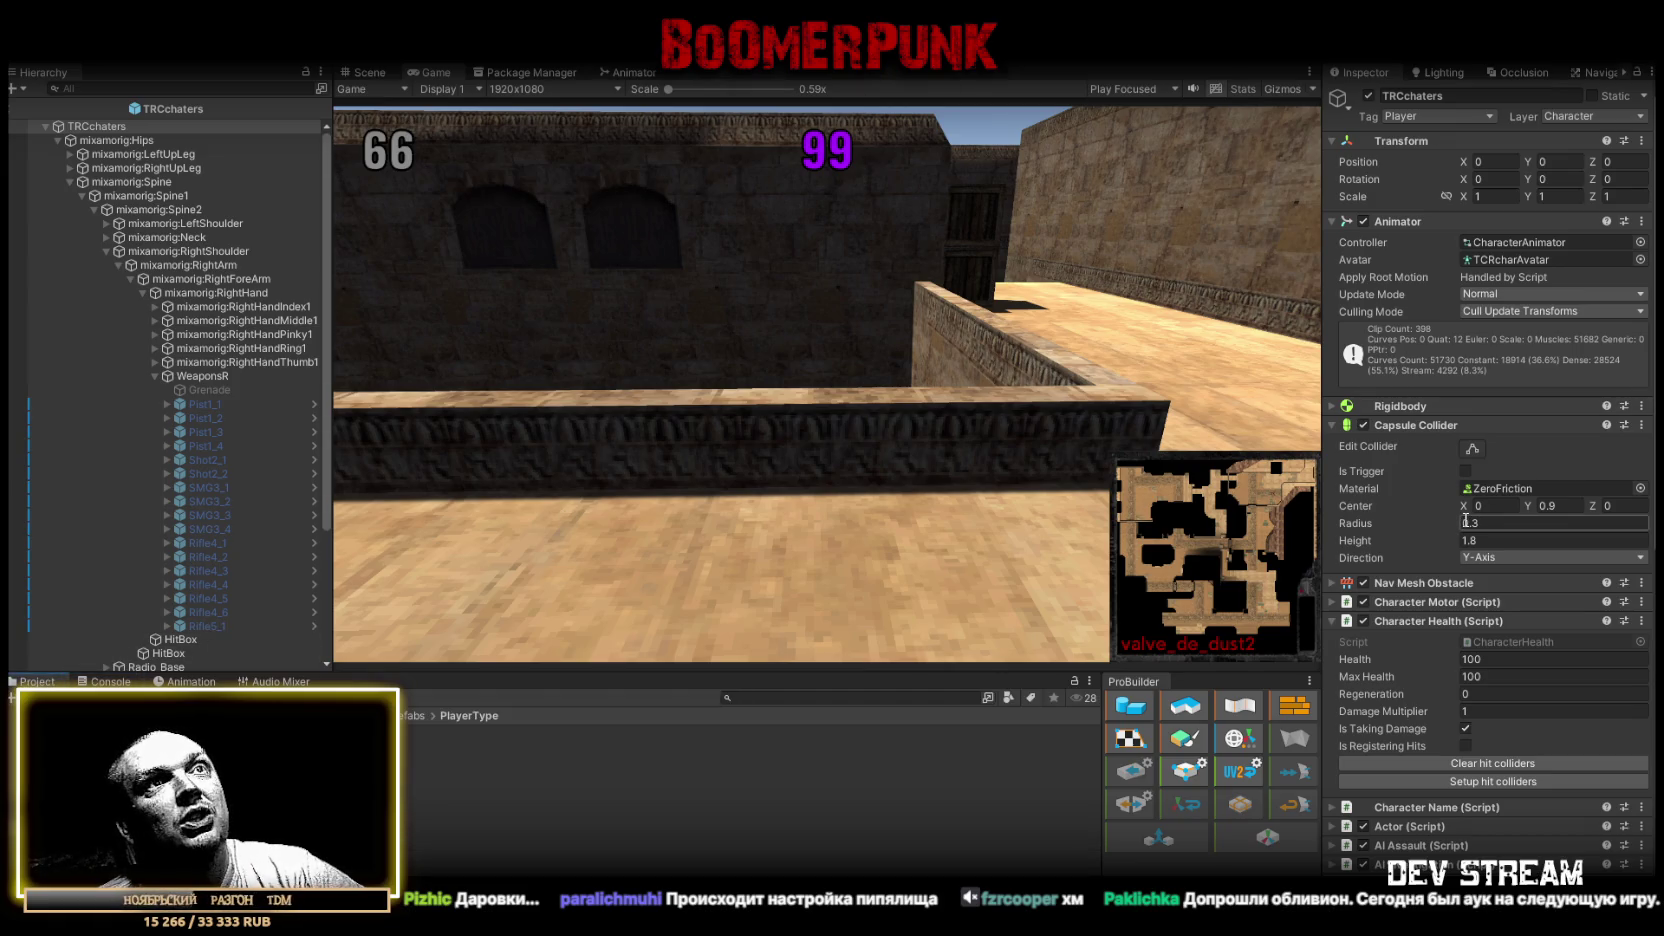
Check the Dead 2 Ragdoll NPC component and maximize the Game view during play mode.
scroll(1465, 521, down, 10)
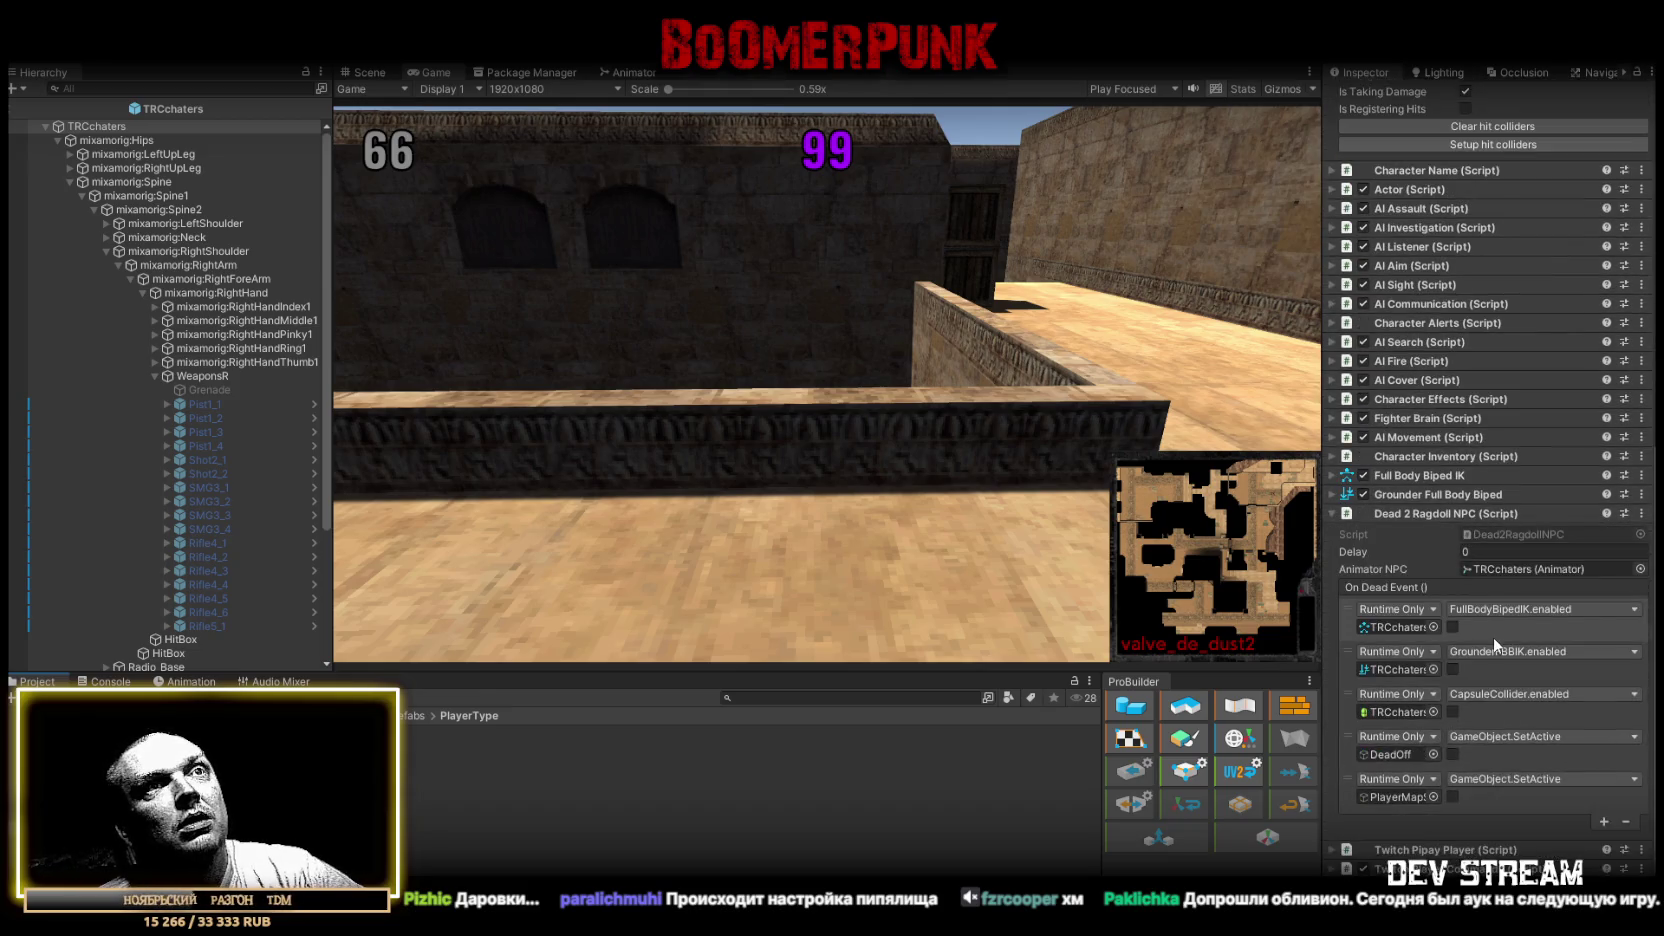
scroll(1493, 640, up, 10)
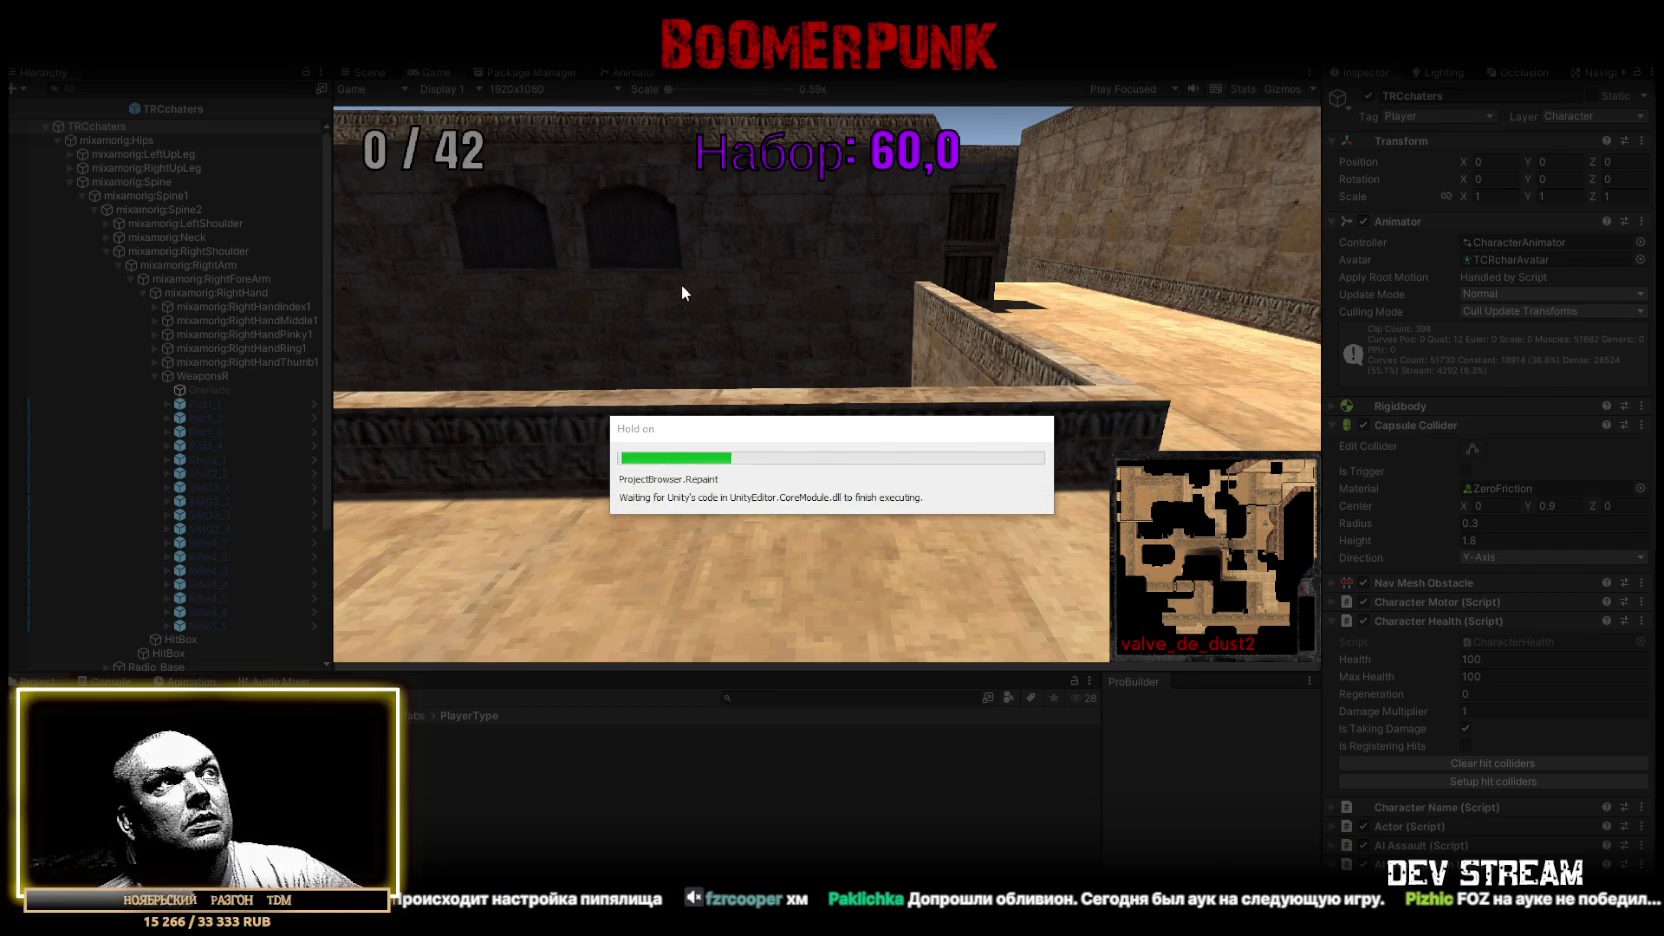
double_click(431, 71)
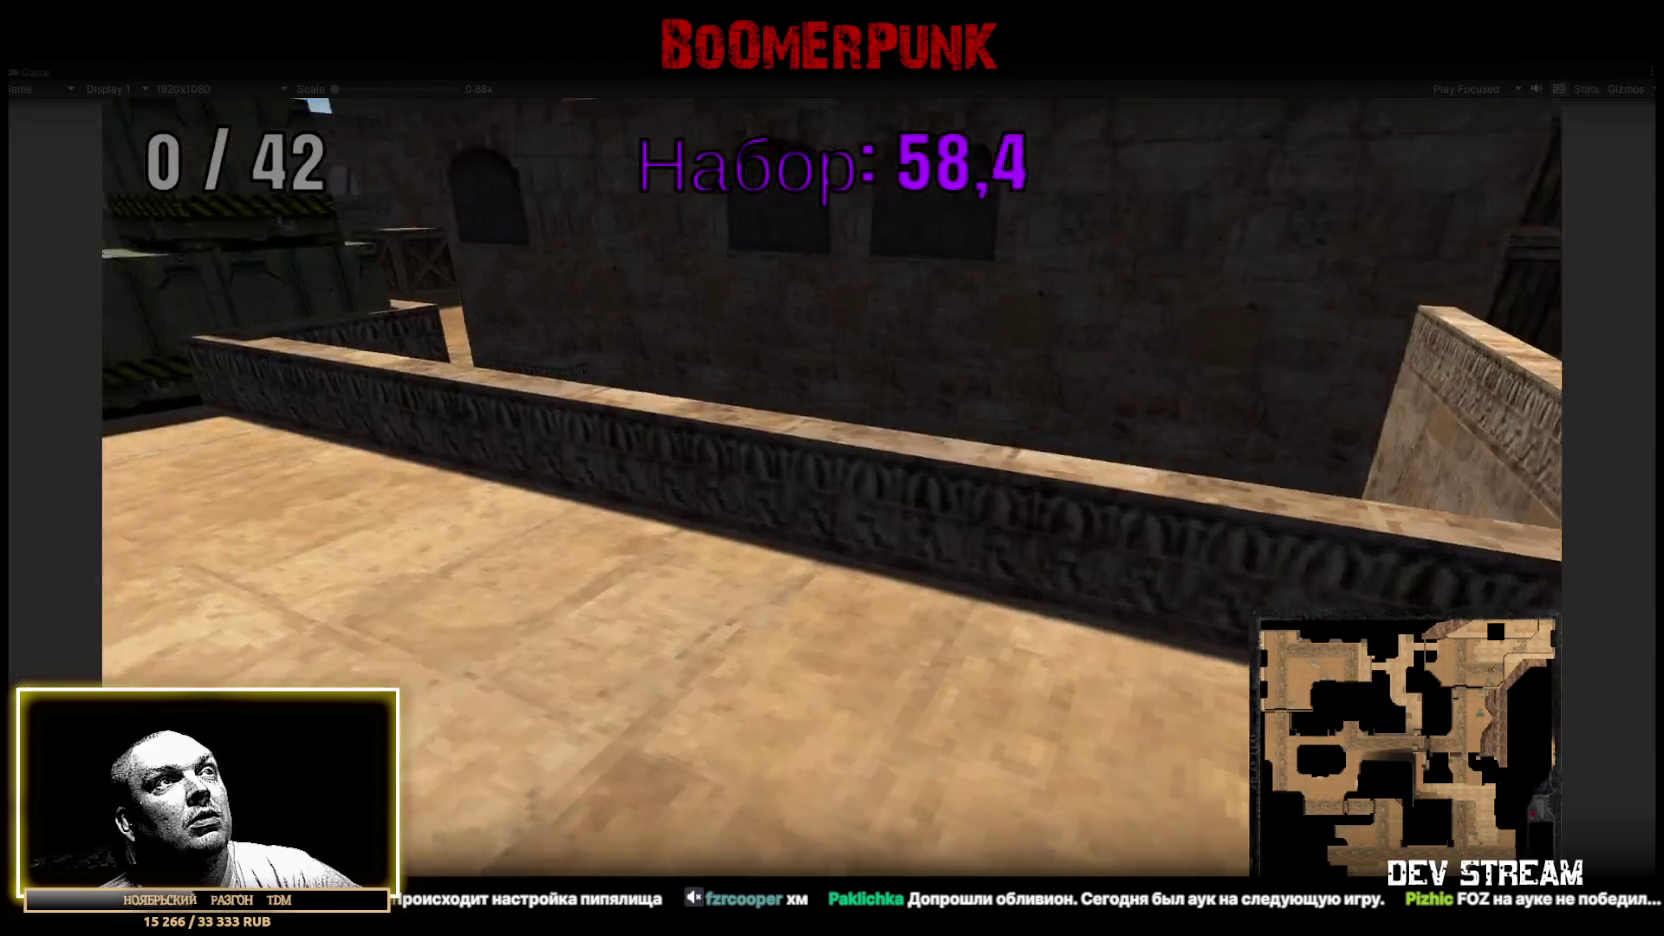
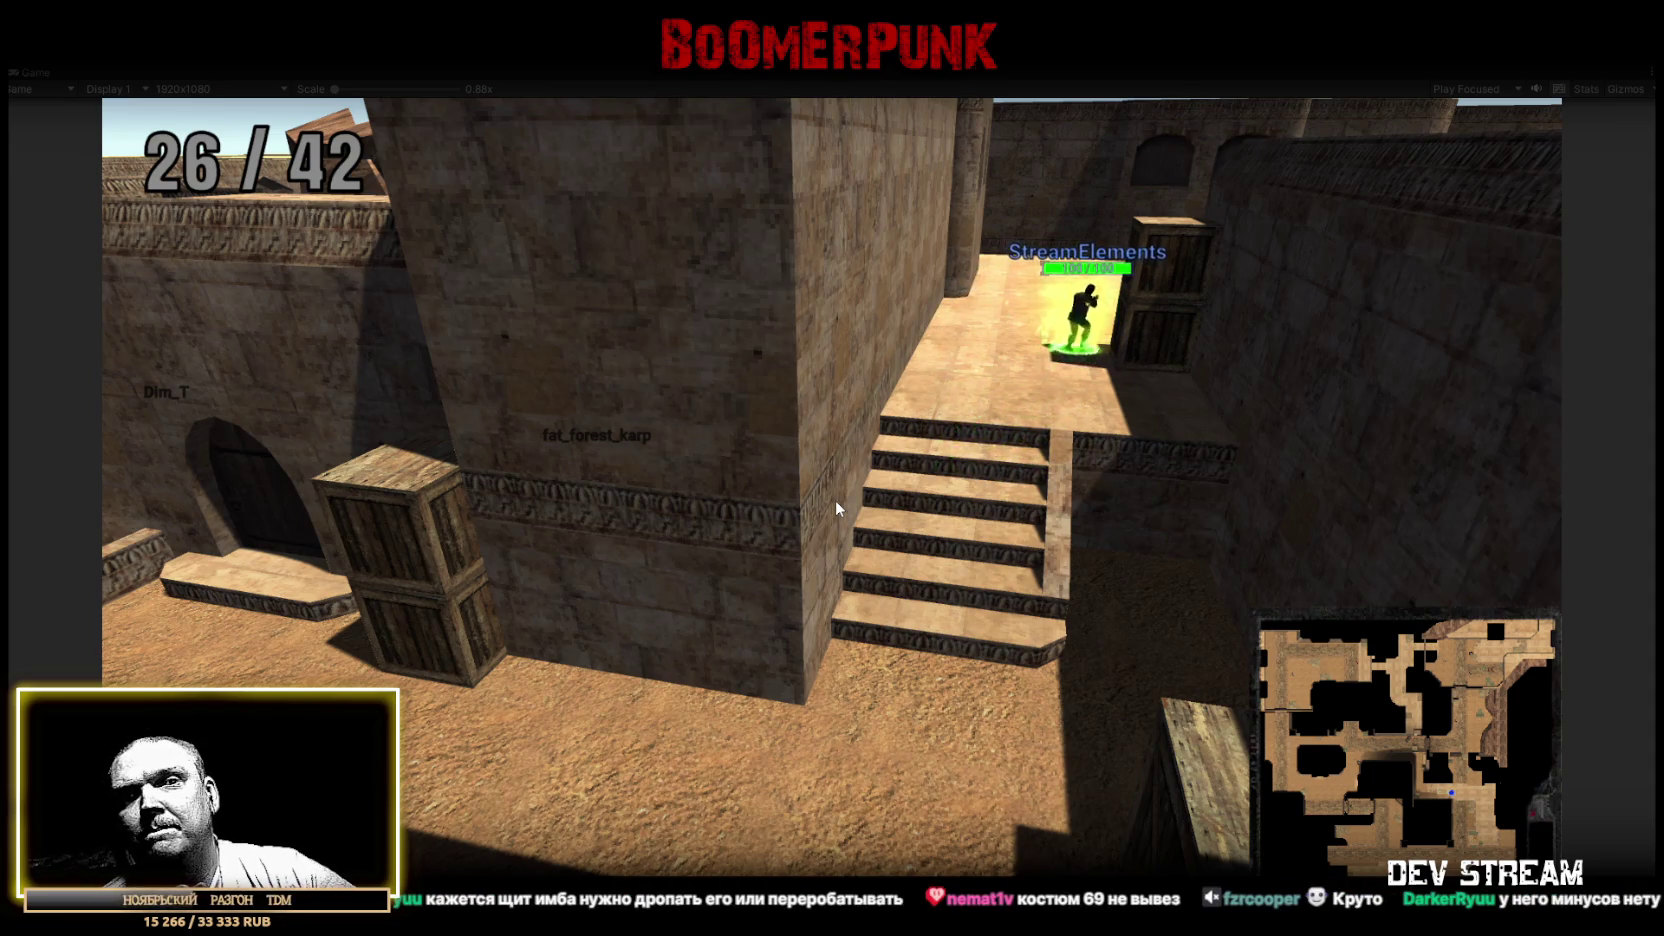
Switch the game camera to another spot, then restore the normal editor layout around the running game.
click(1140, 437)
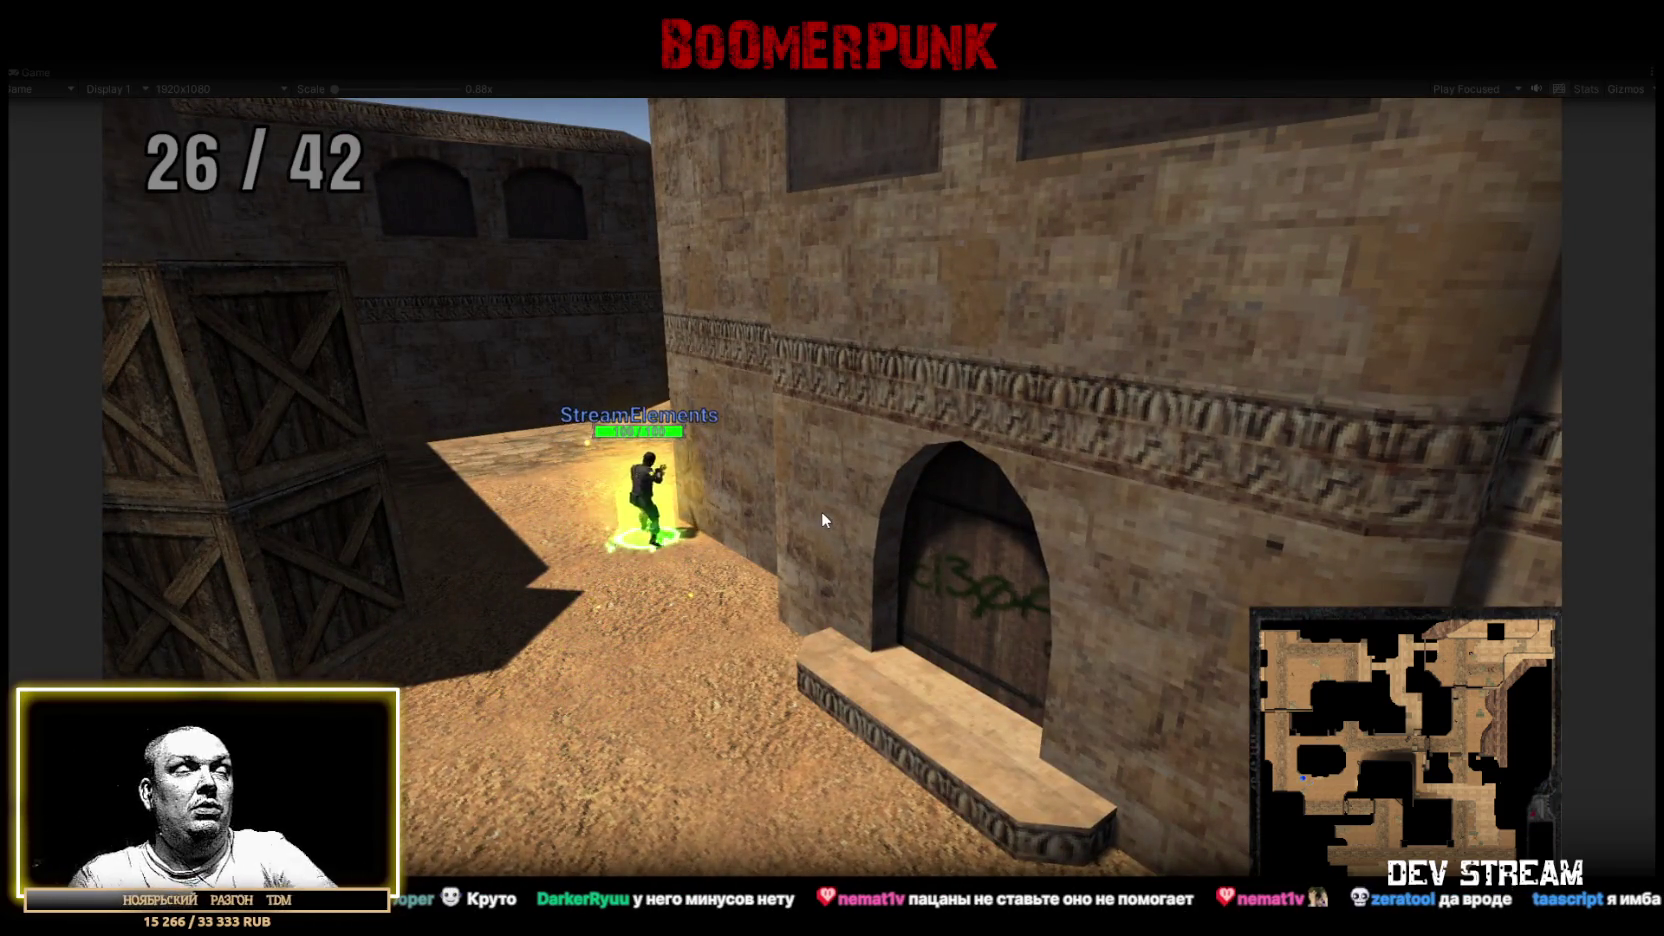
click(744, 502)
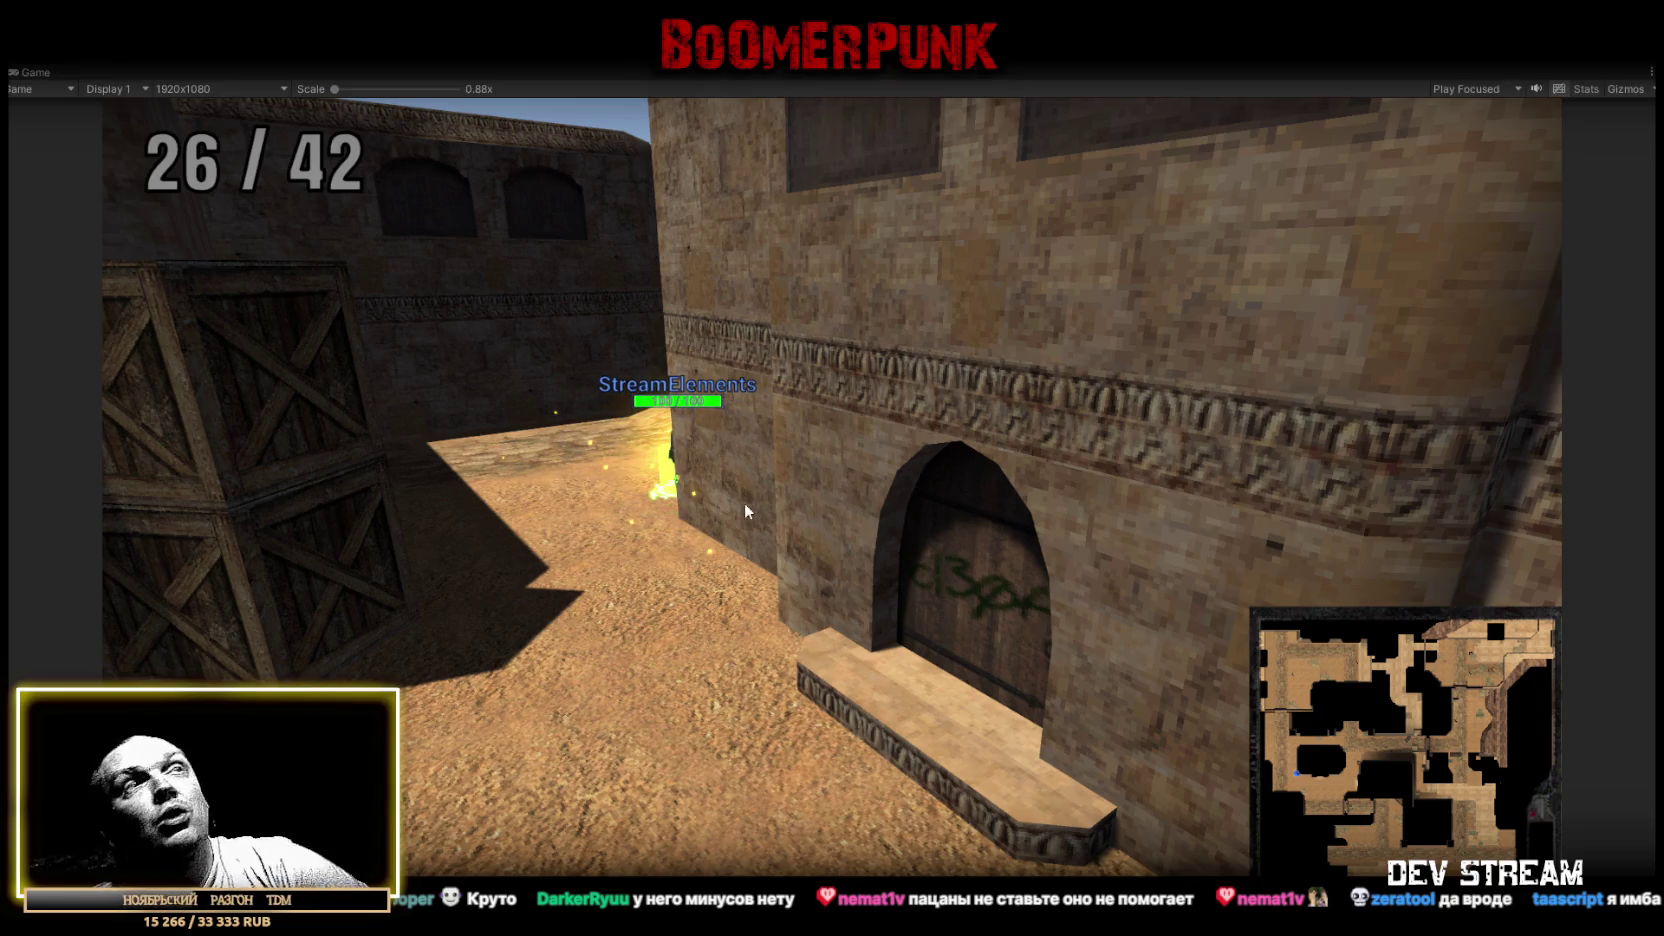
key(shift+space)
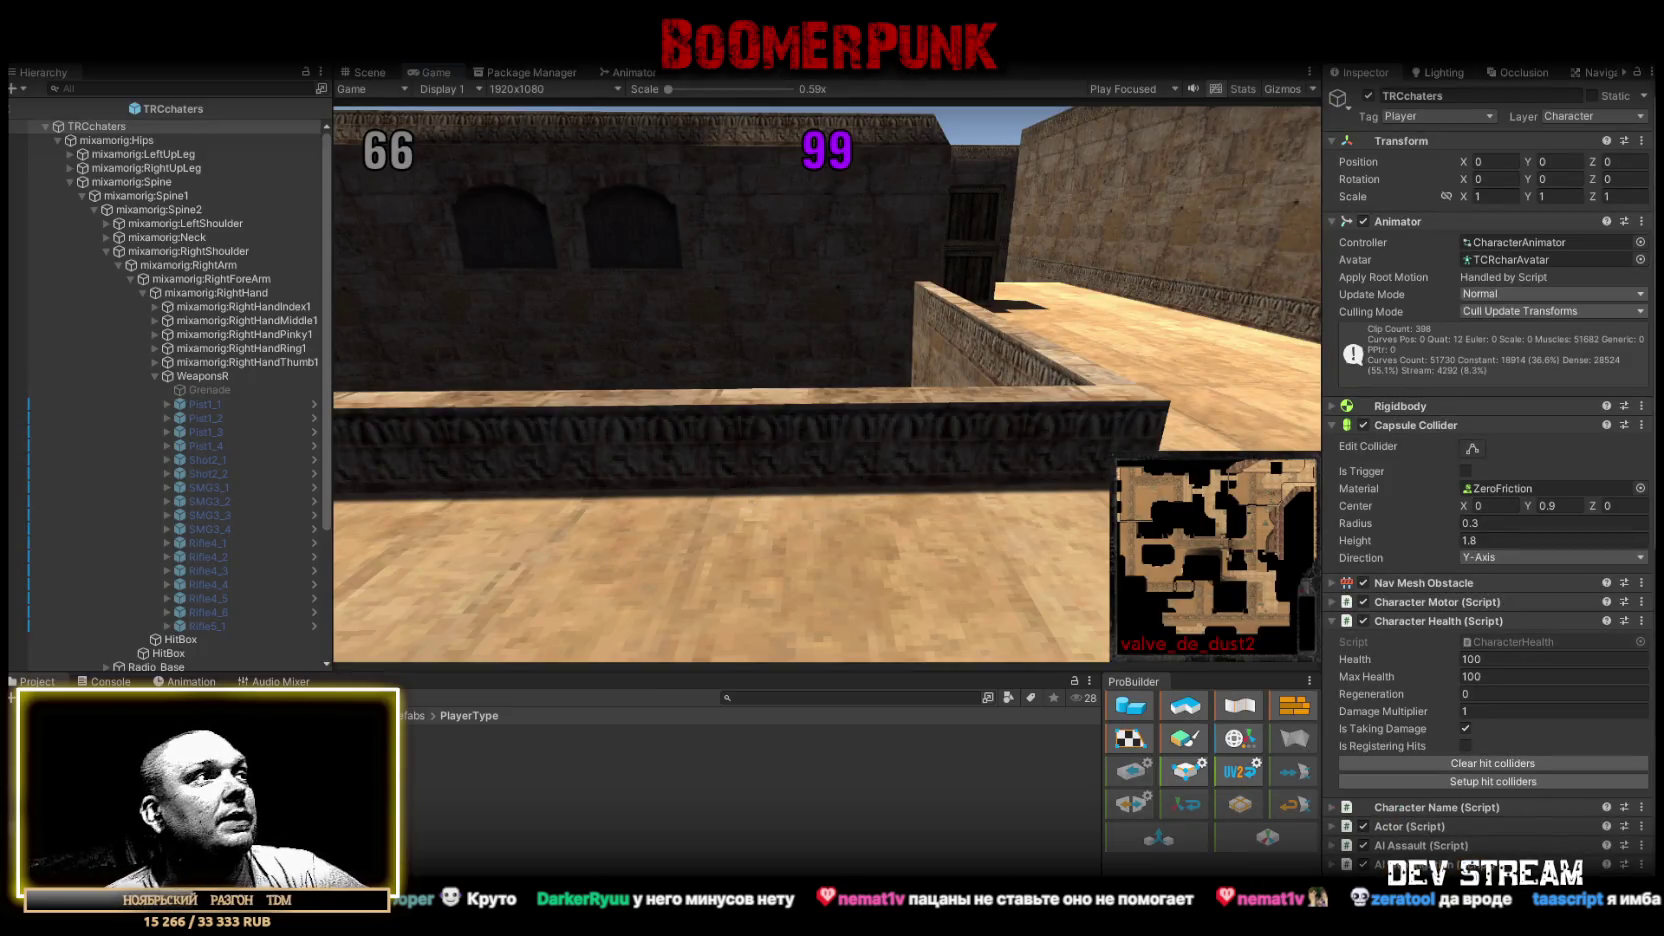
Clear all Console messages and maximize the Game view to show the 1 / 42 counter.
key(ctrl+shift+c)
click(832, 52)
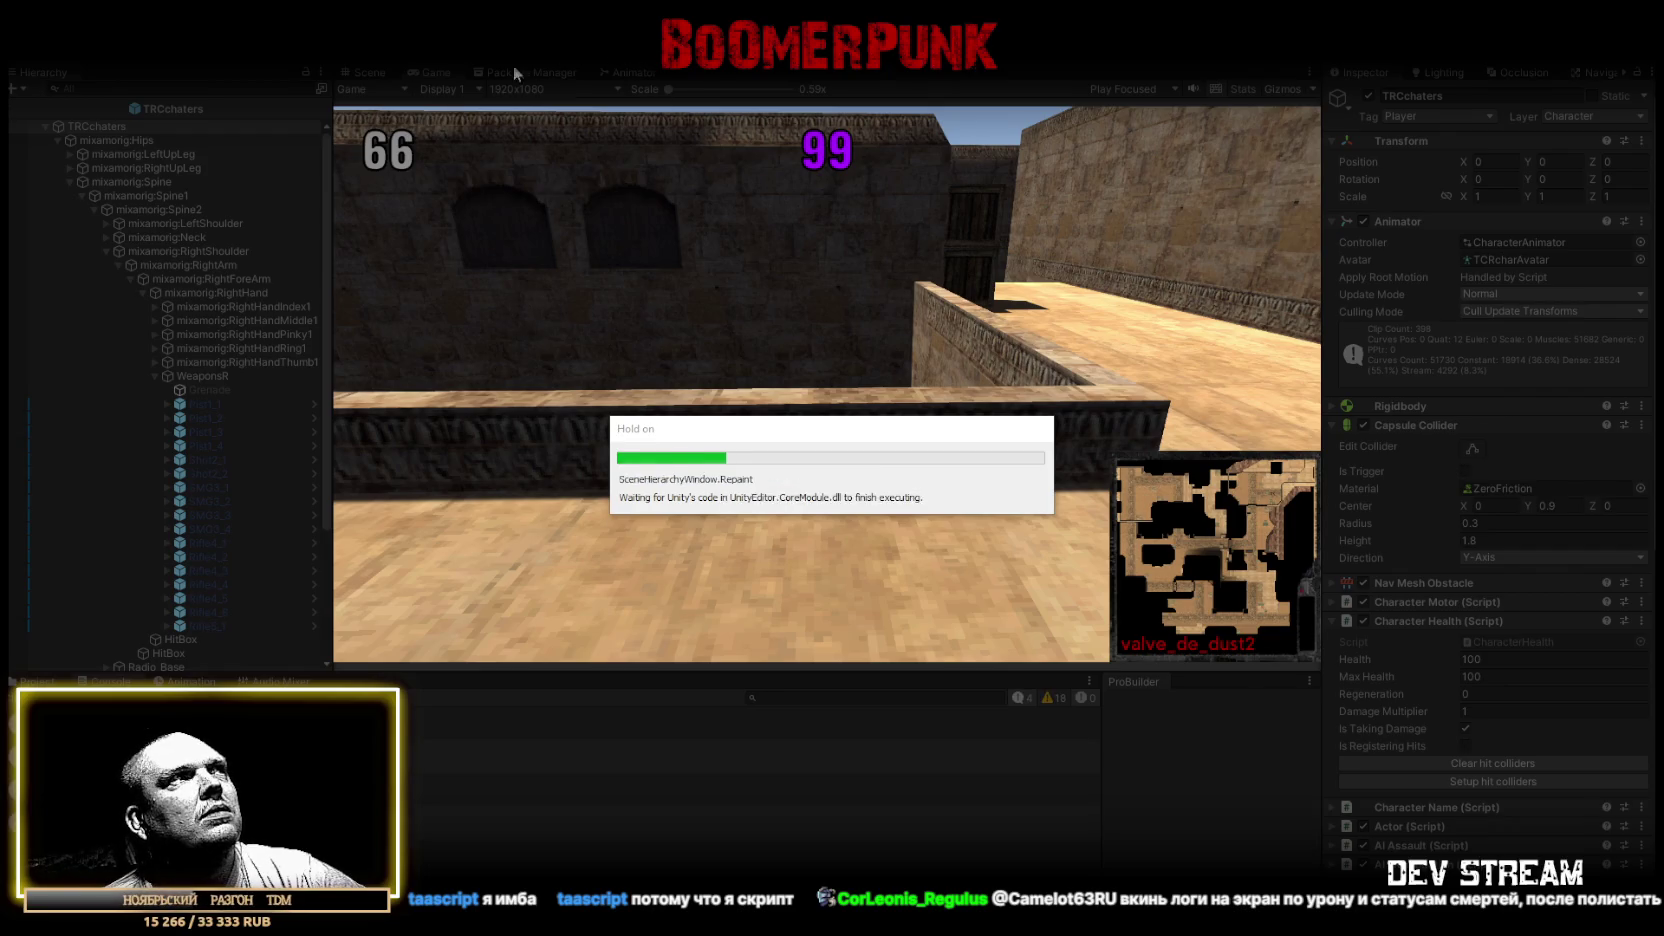
double_click(434, 72)
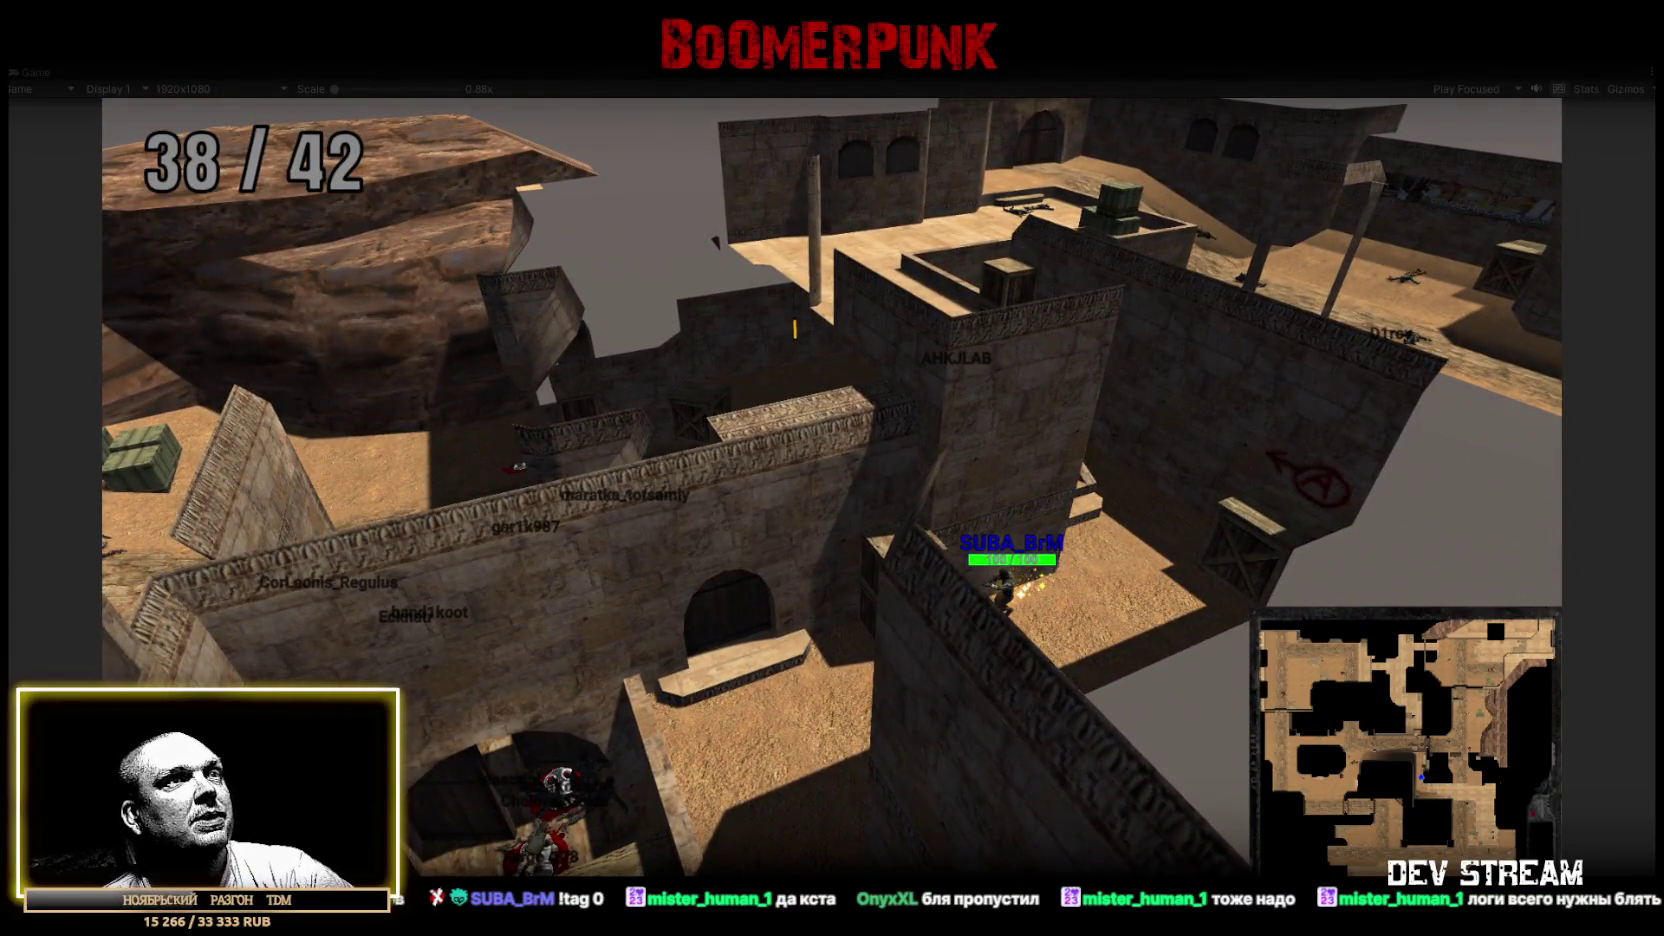
key(shift+space)
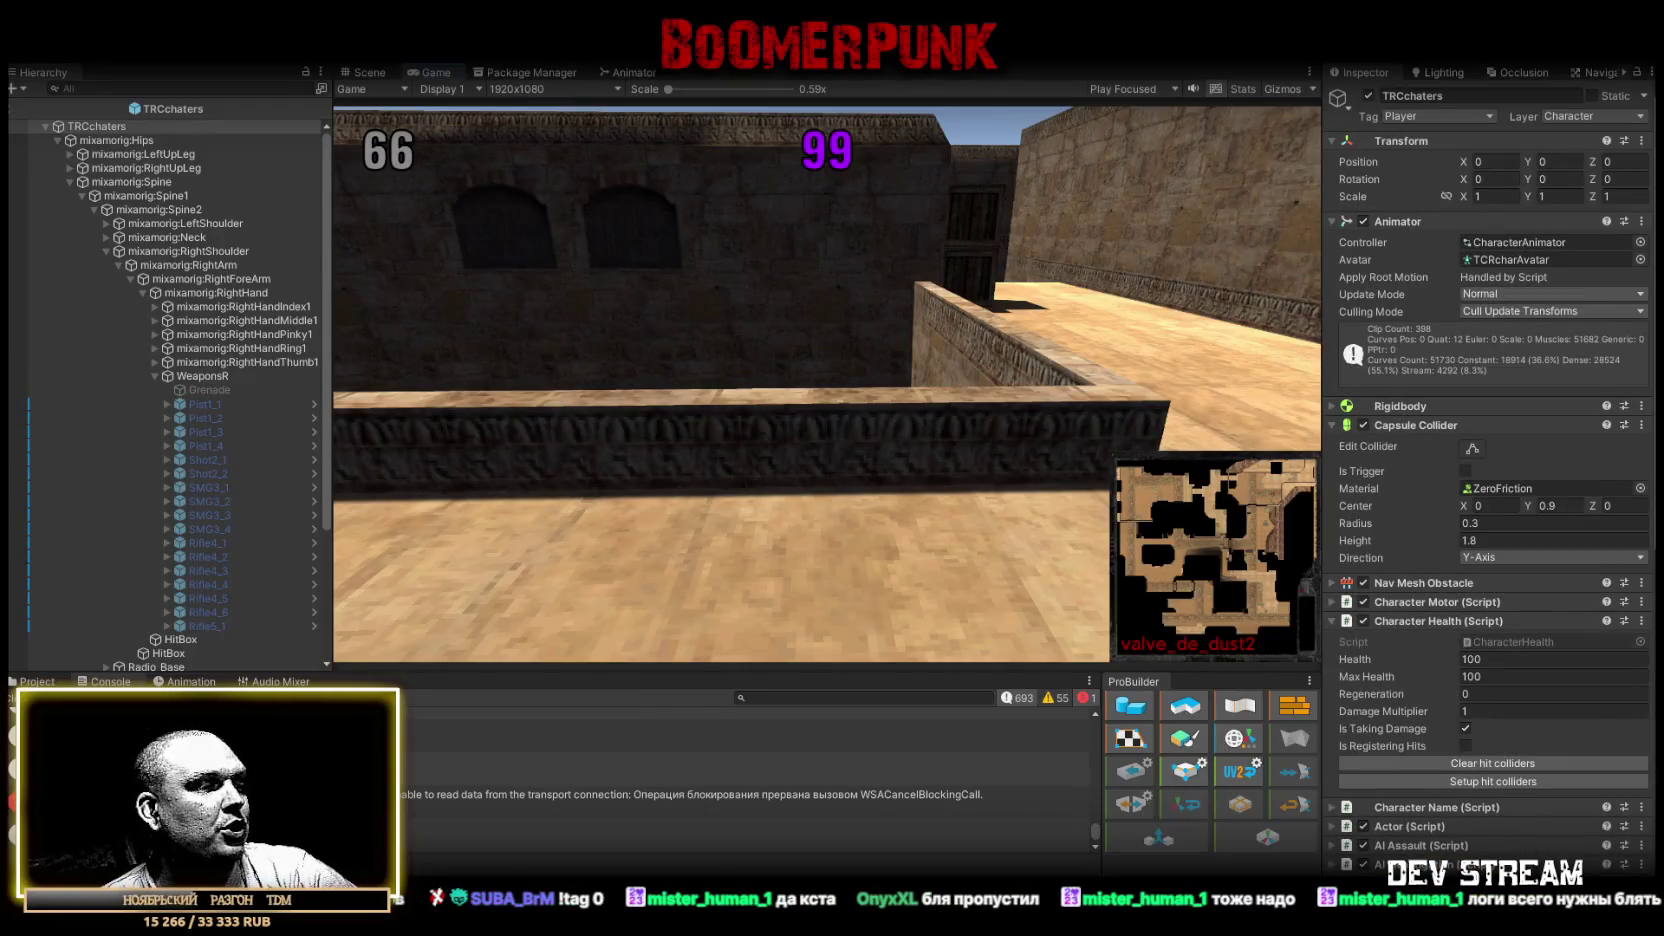
Switch to Visual Studio showing the Dead2RagdollNPC.cs script.
key(alt+Tab)
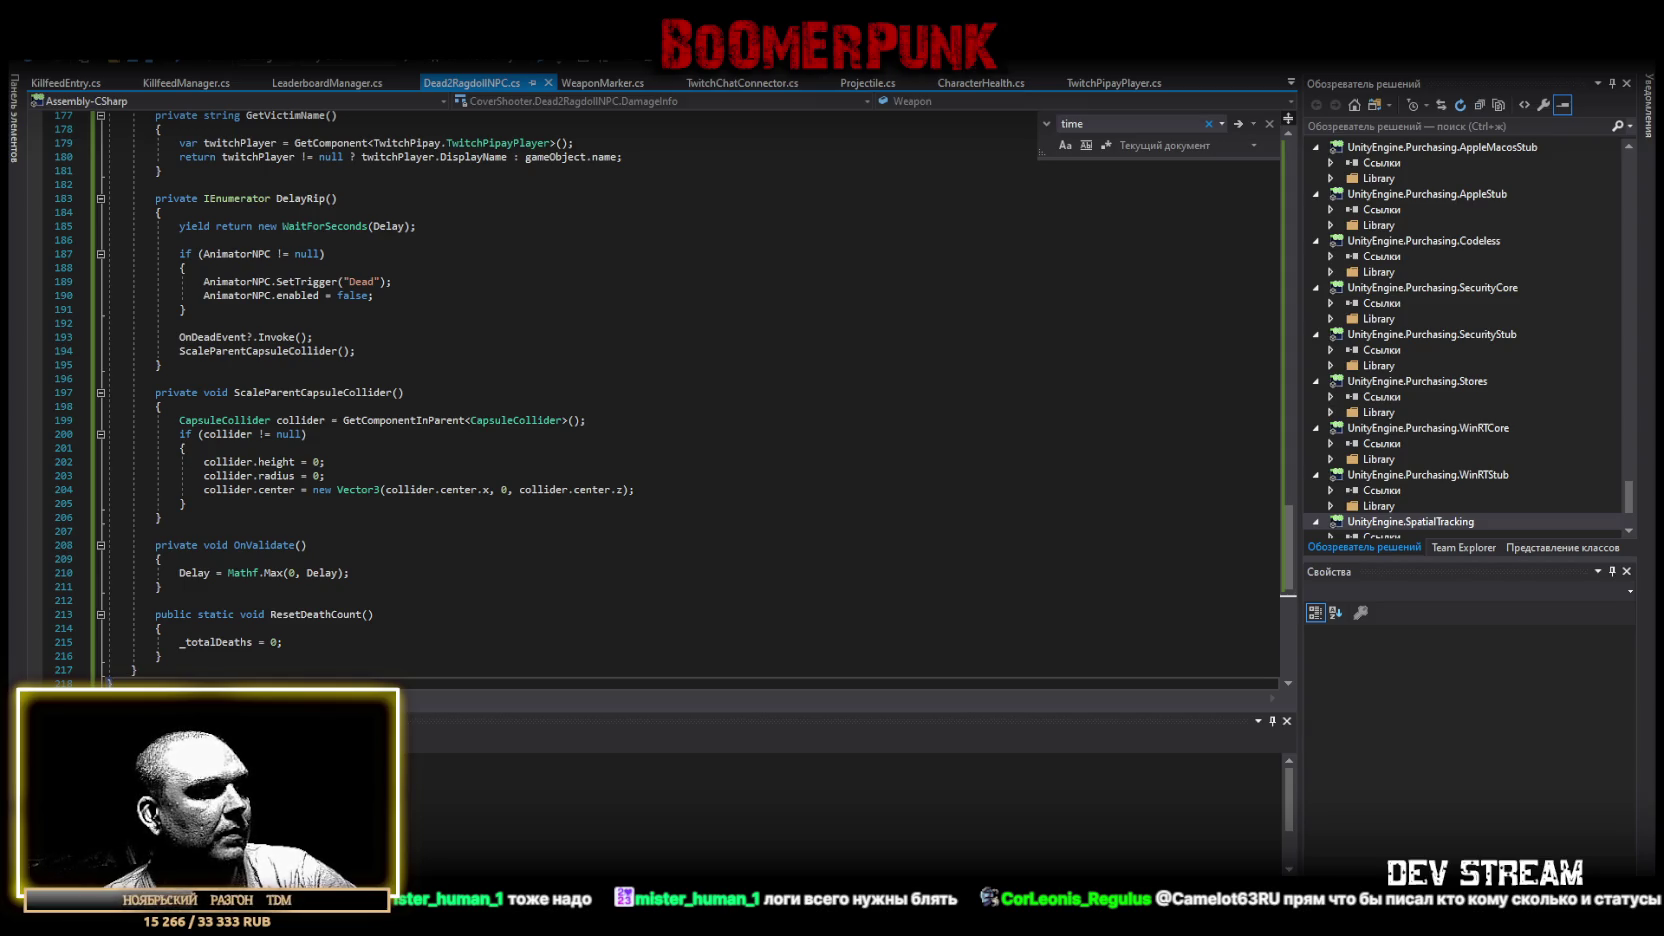
Replace Dead2RagdollNPC.cs with the code from 12.txt and return to Unity to recompile.
key(alt+Tab)
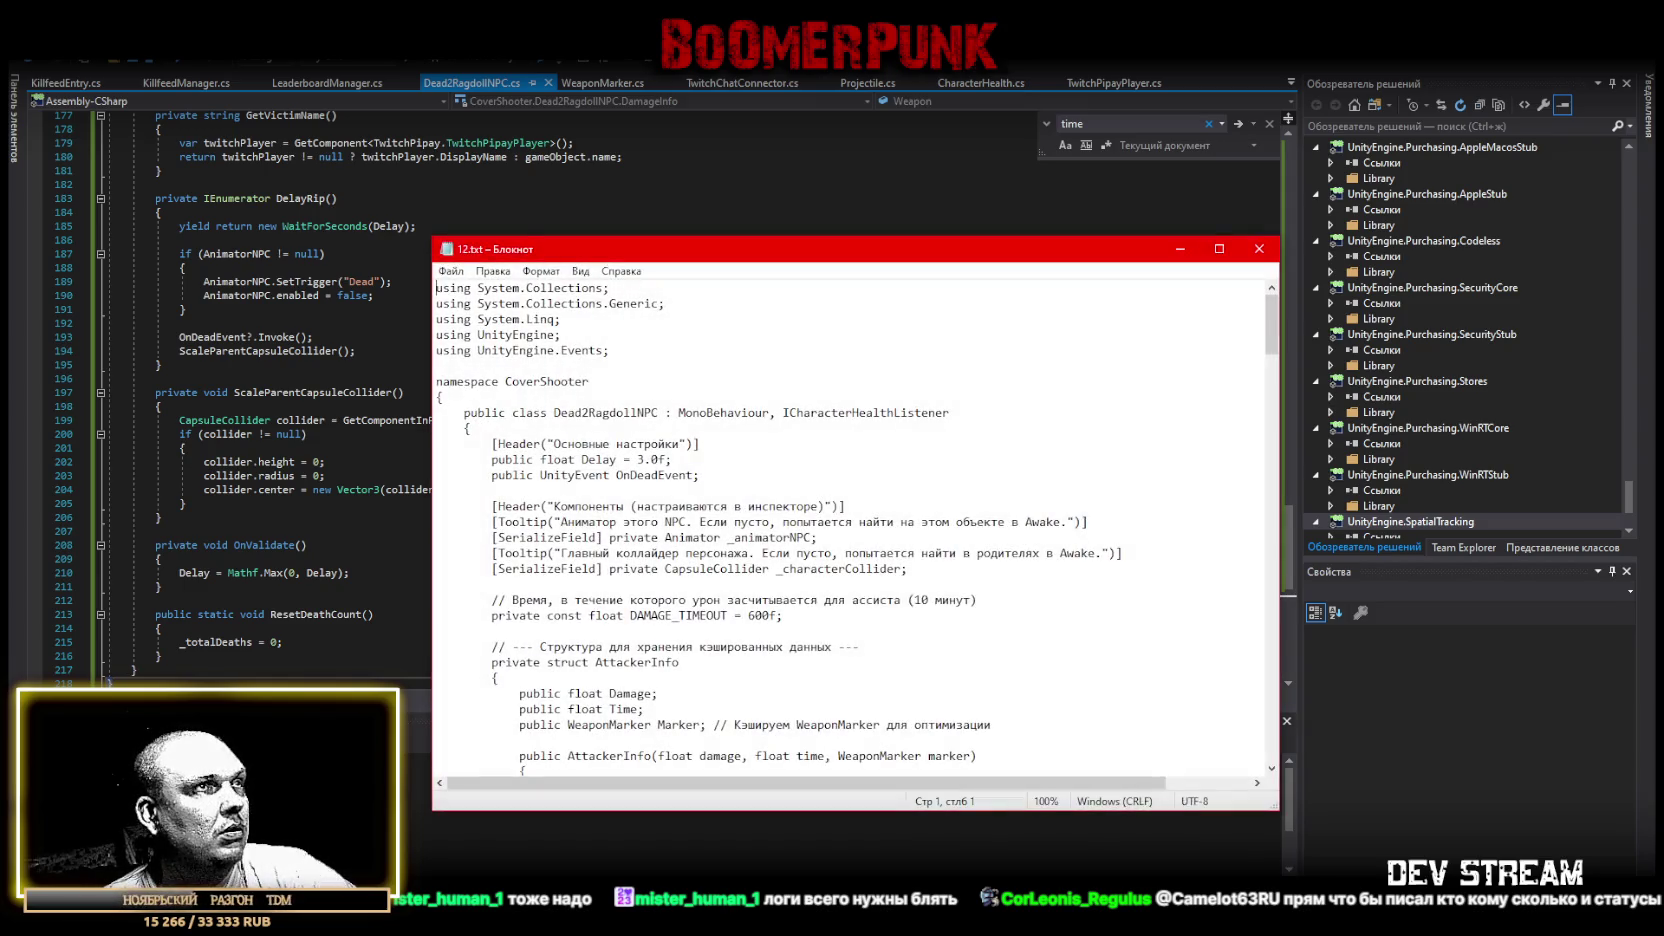
key(ctrl+a)
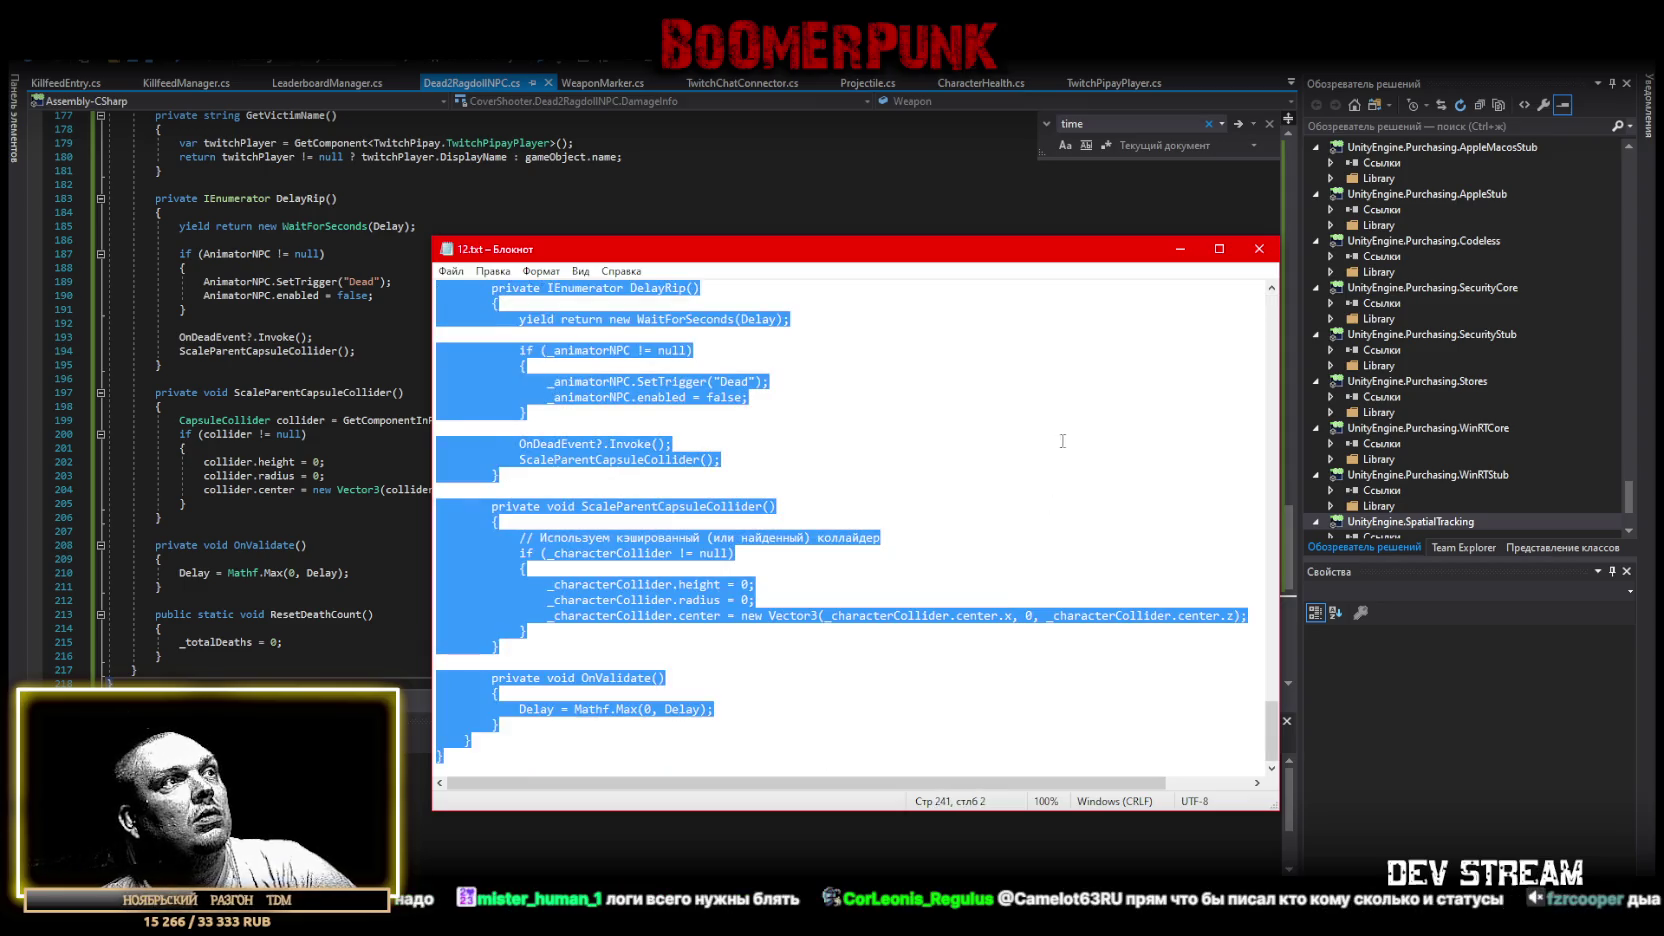
key(alt+Tab)
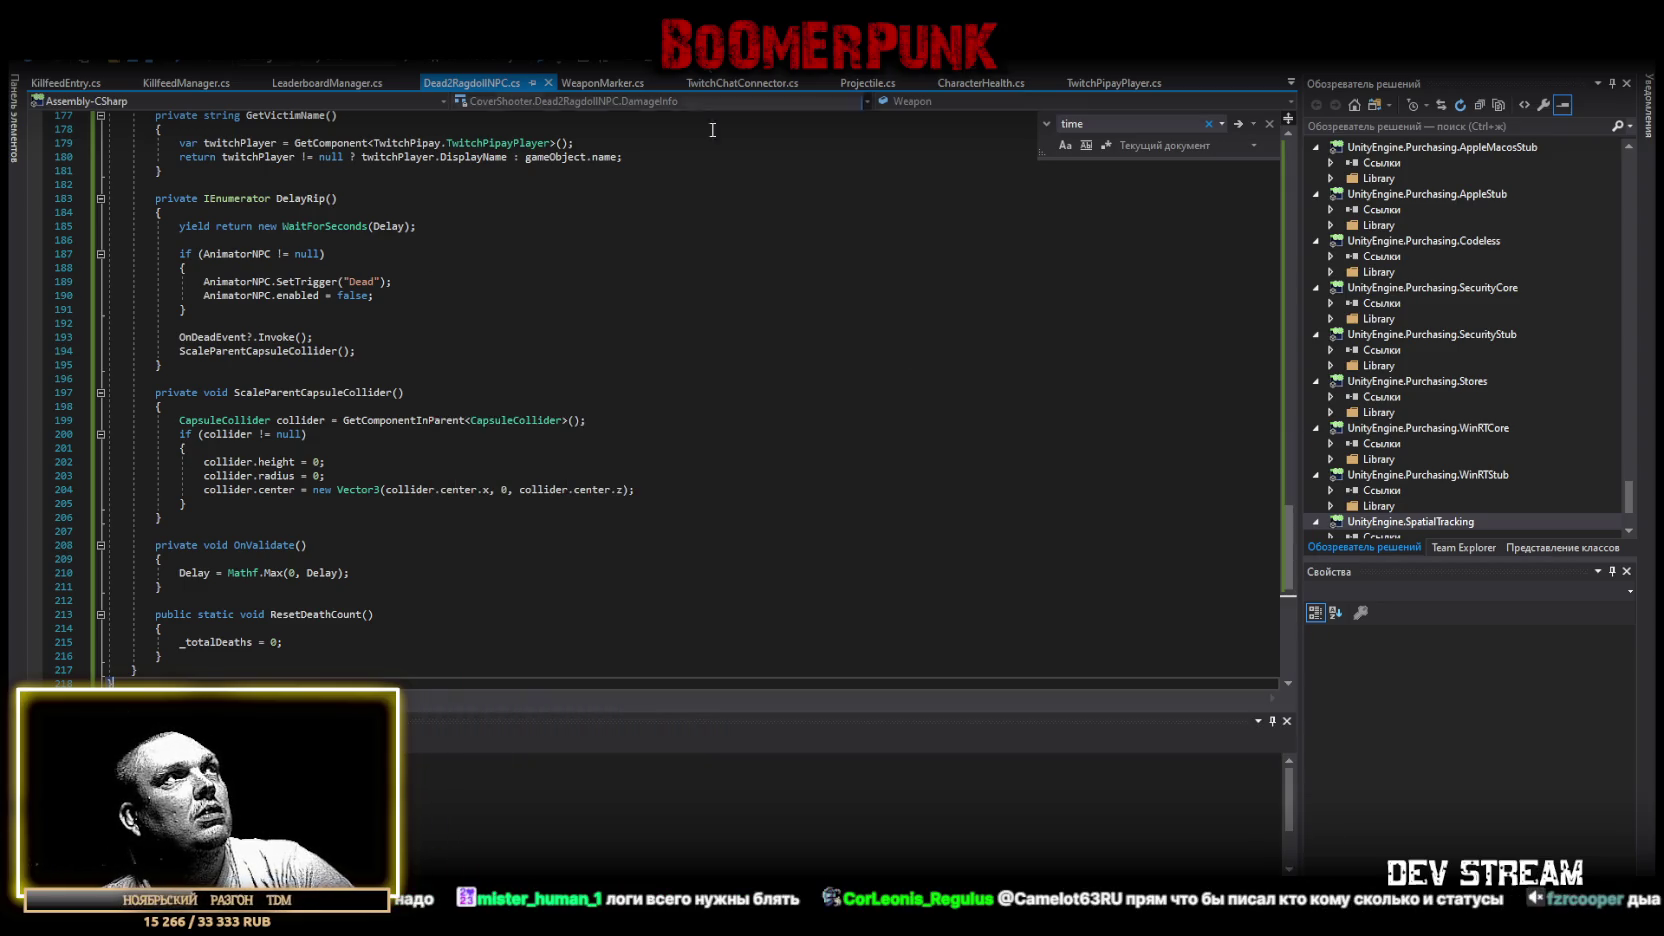
key(ctrl+a)
key(ctrl+v)
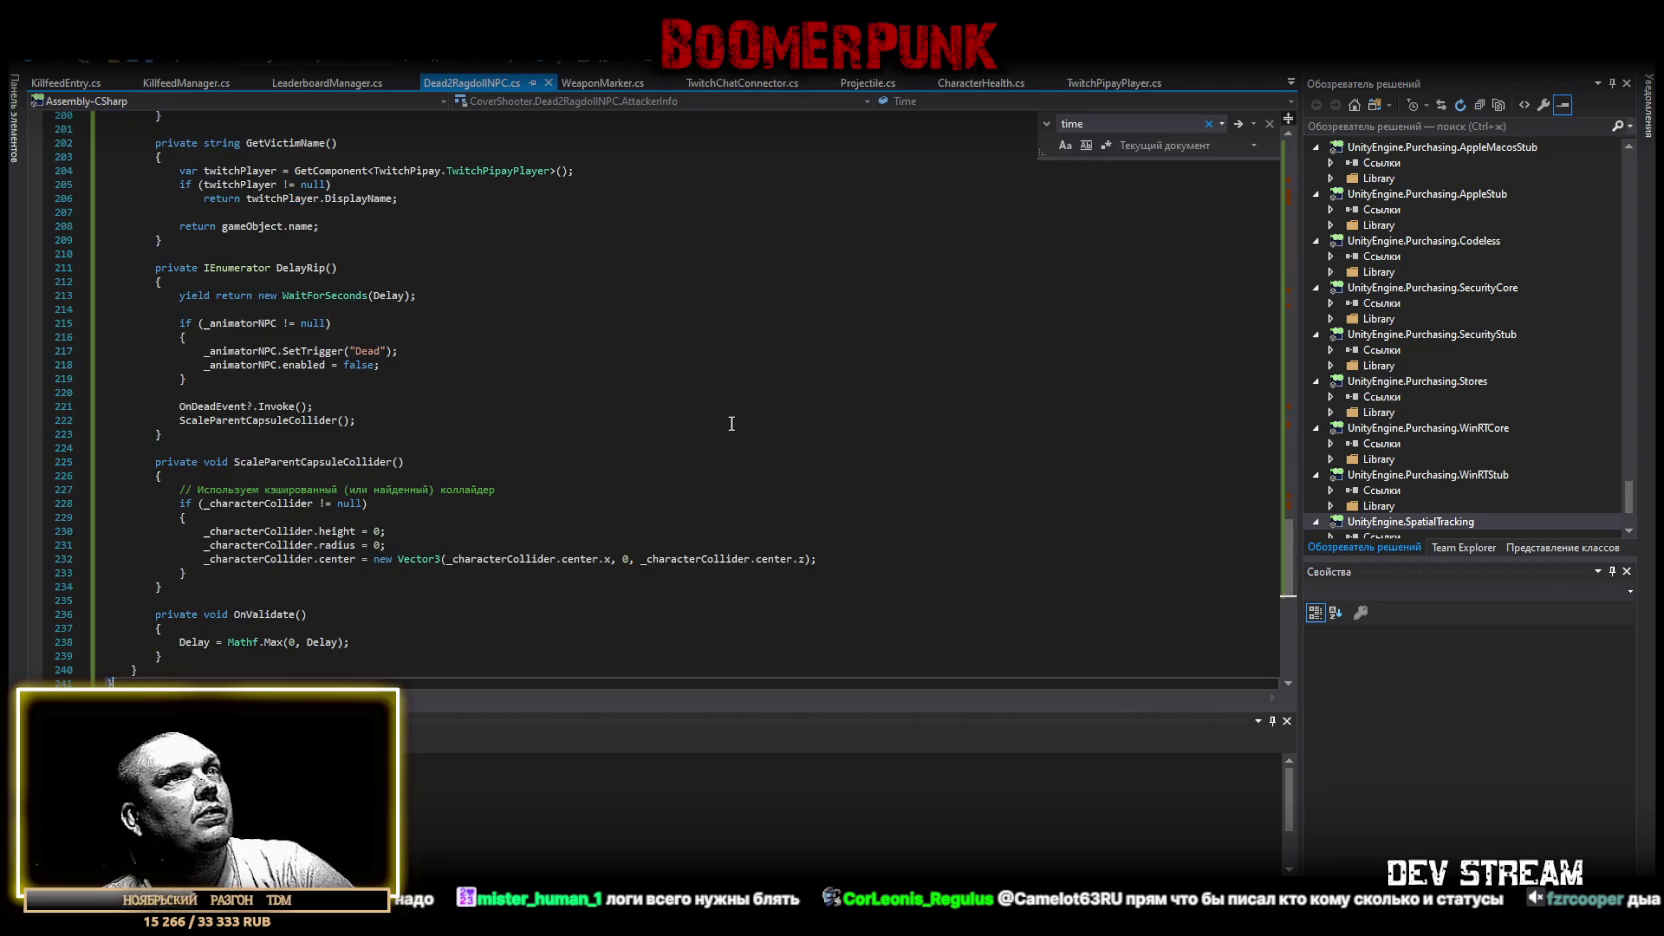
key(alt+Tab)
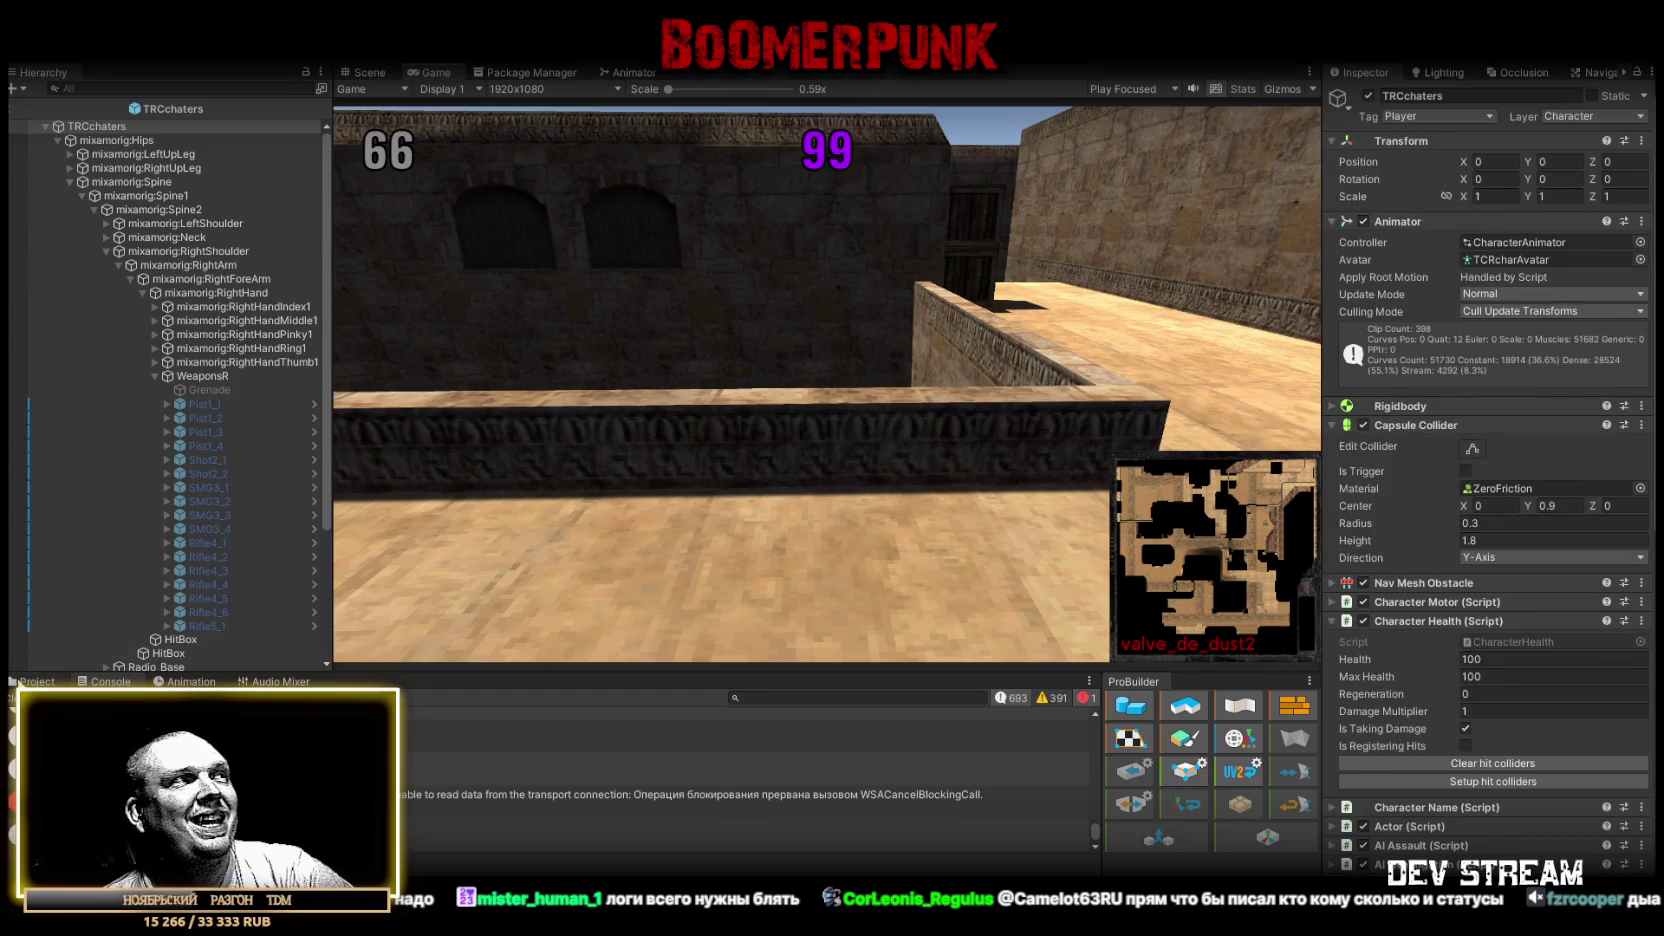
click(28, 697)
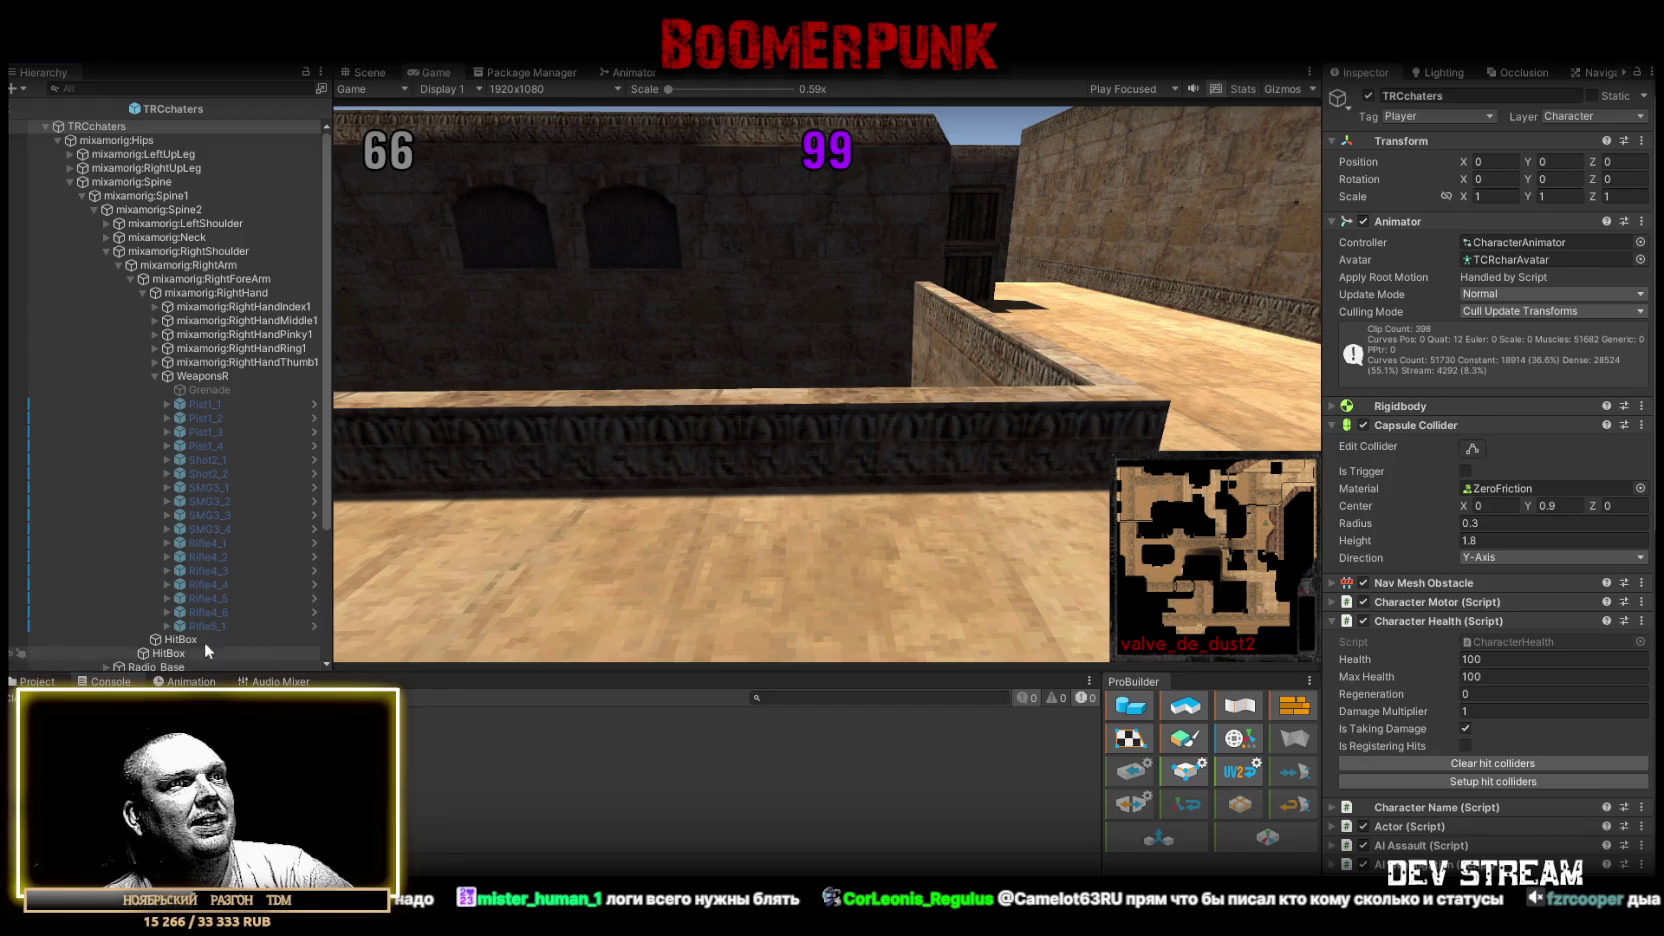
scroll(1525, 781, down, 10)
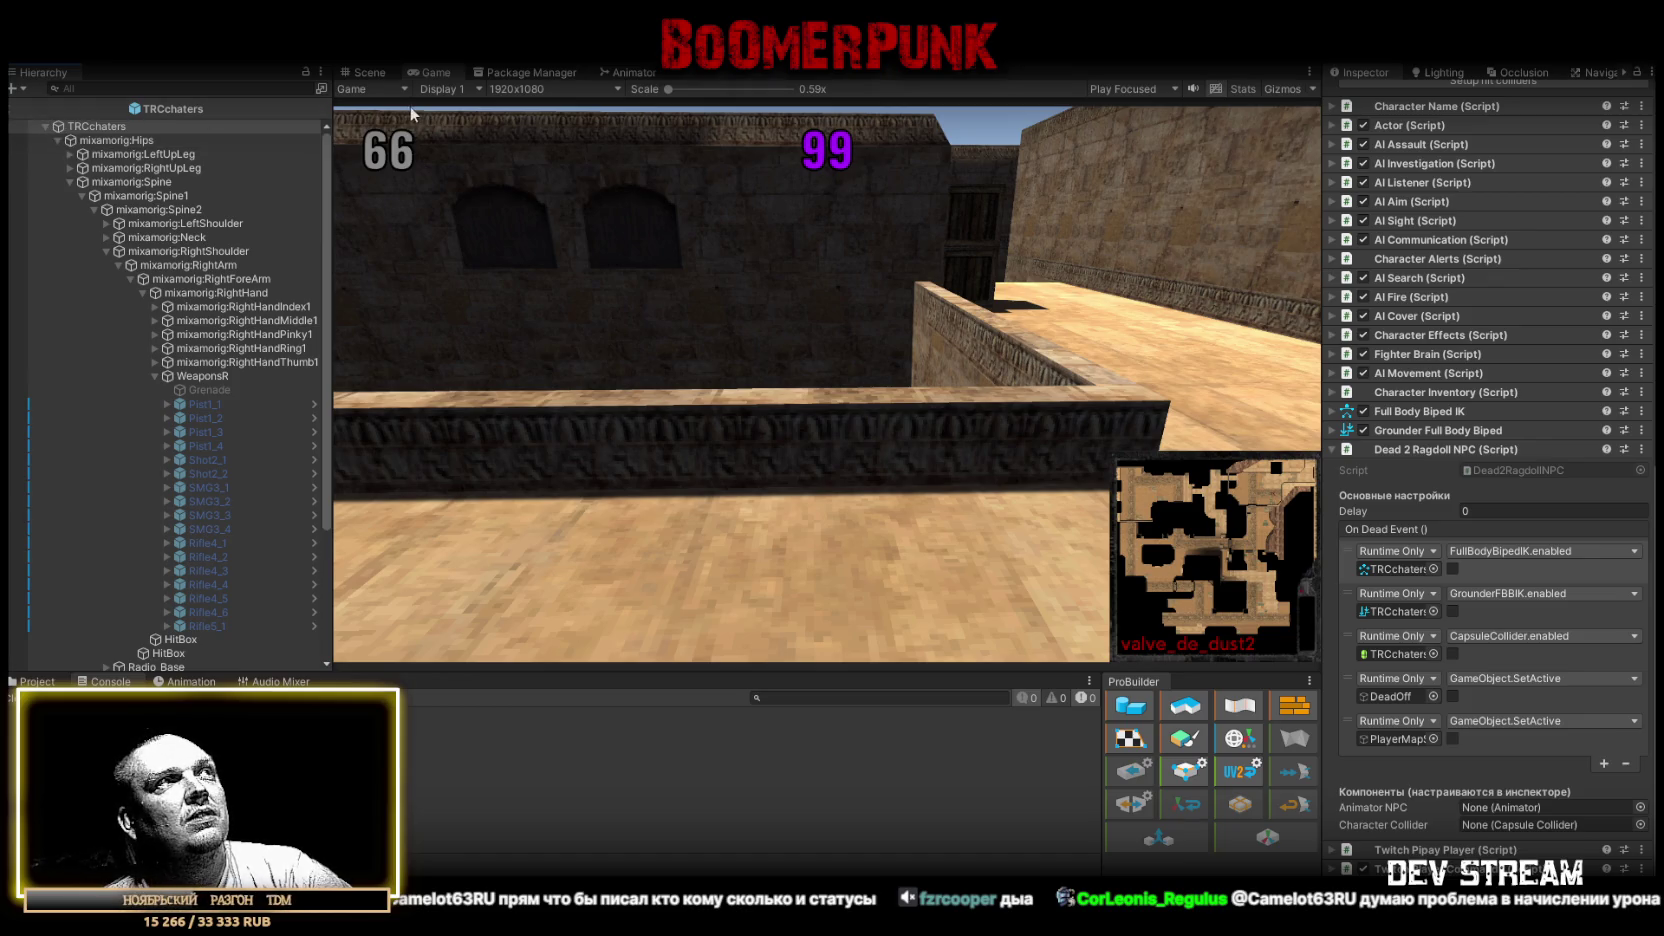
click(377, 73)
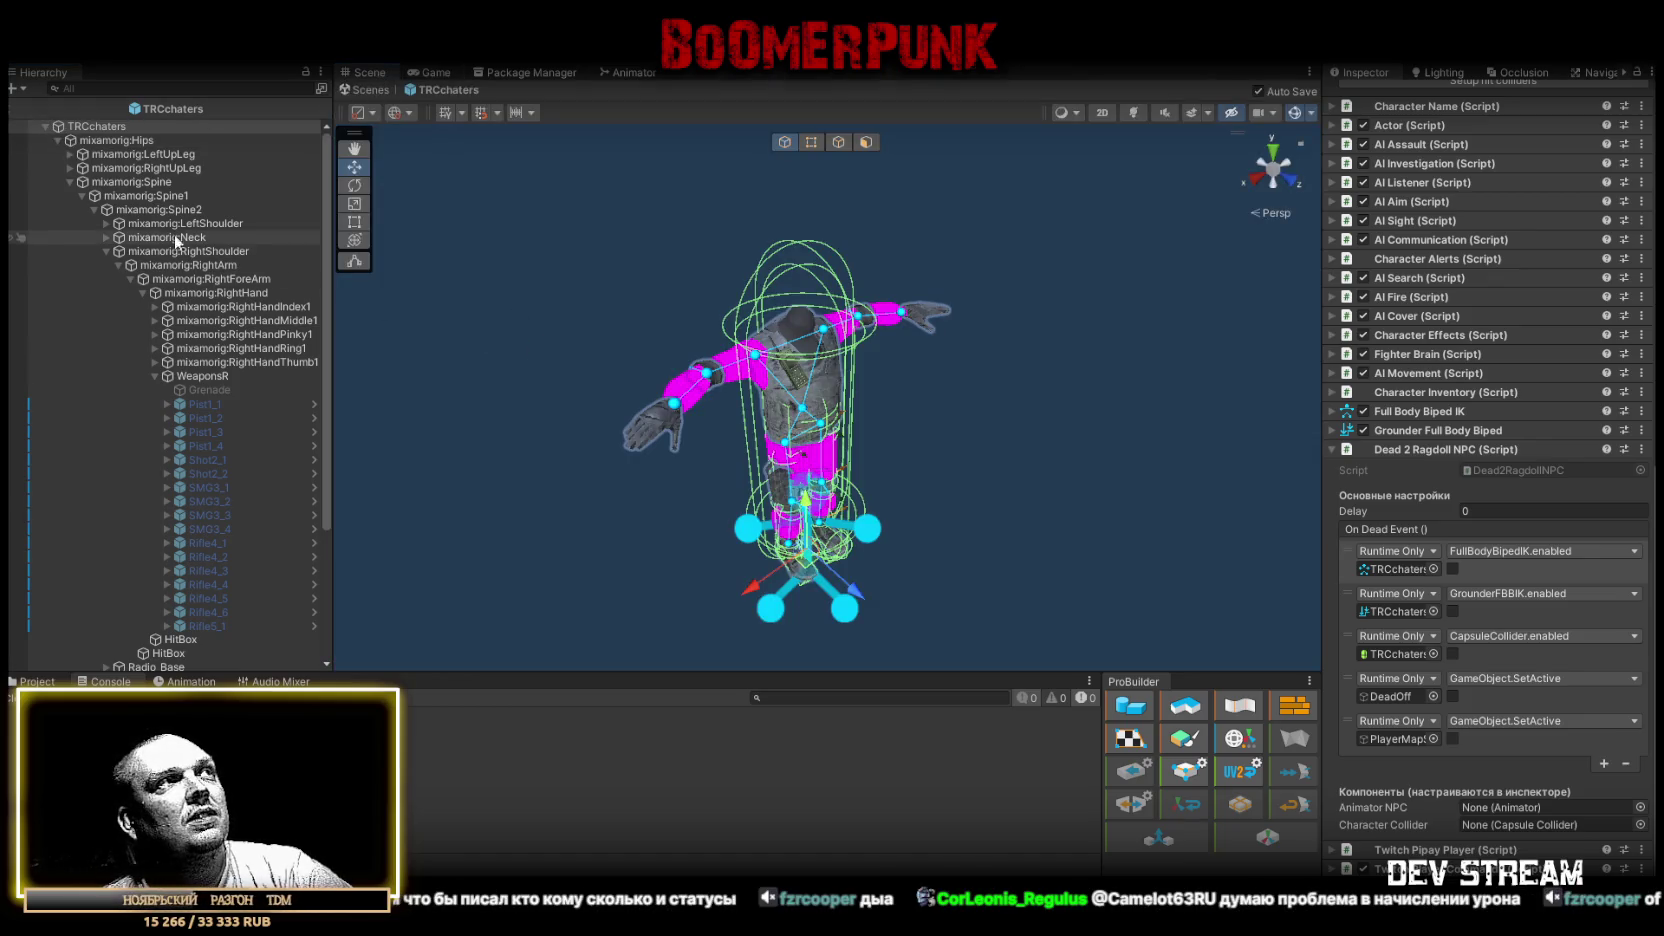
click(101, 138)
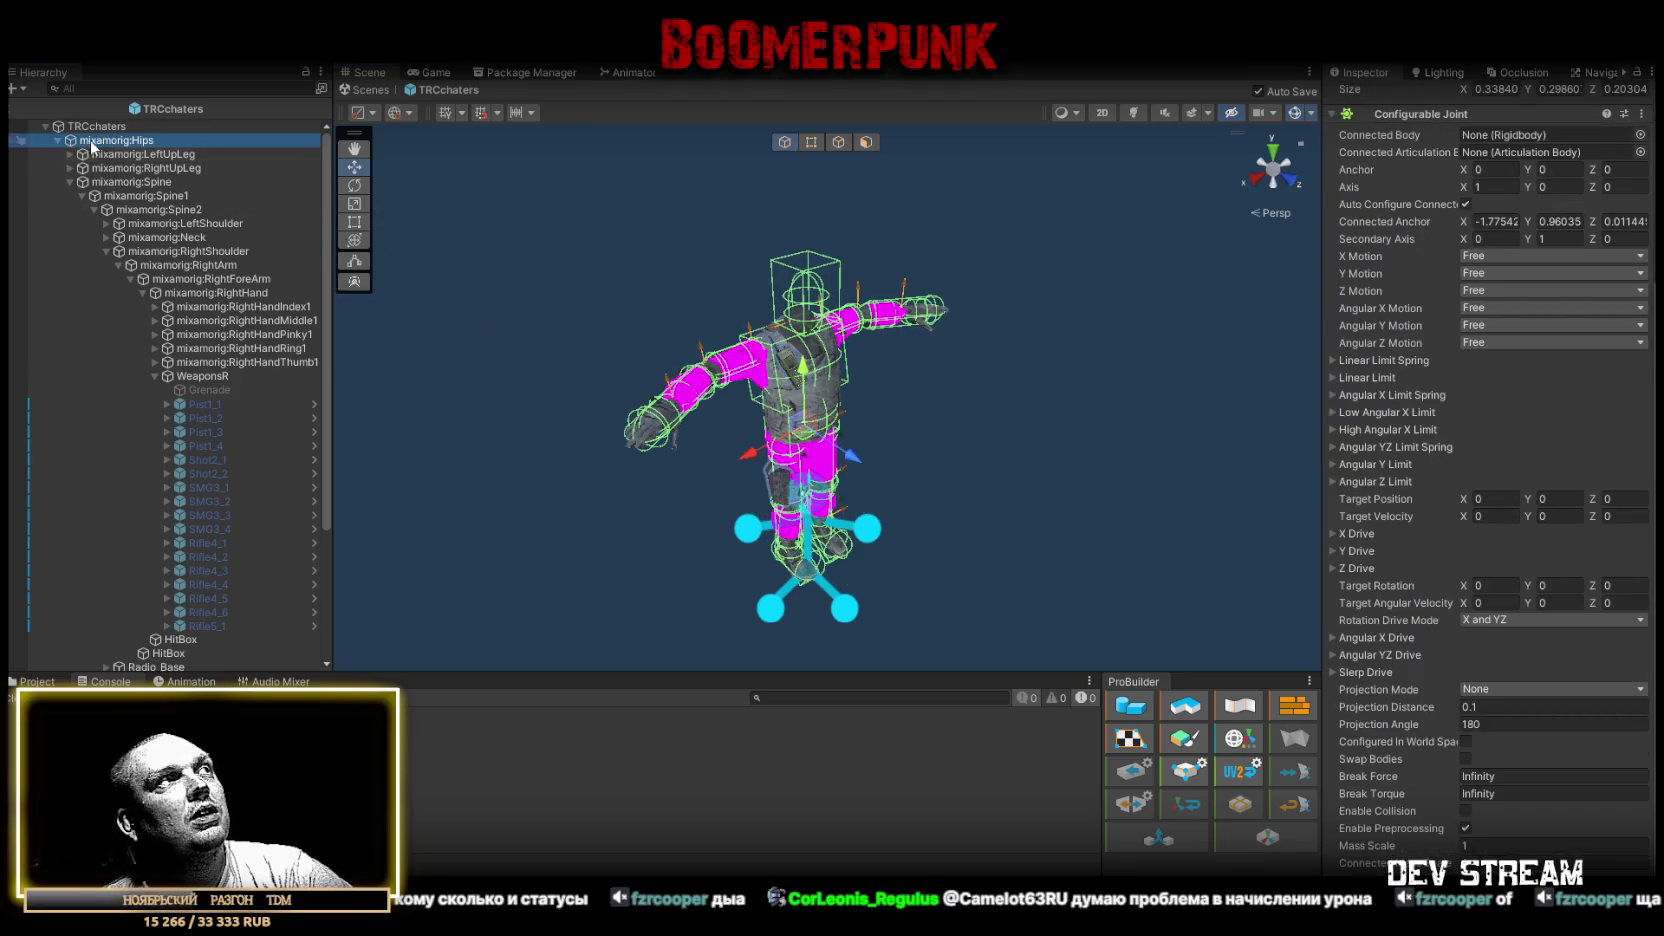
click(49, 127)
click(193, 87)
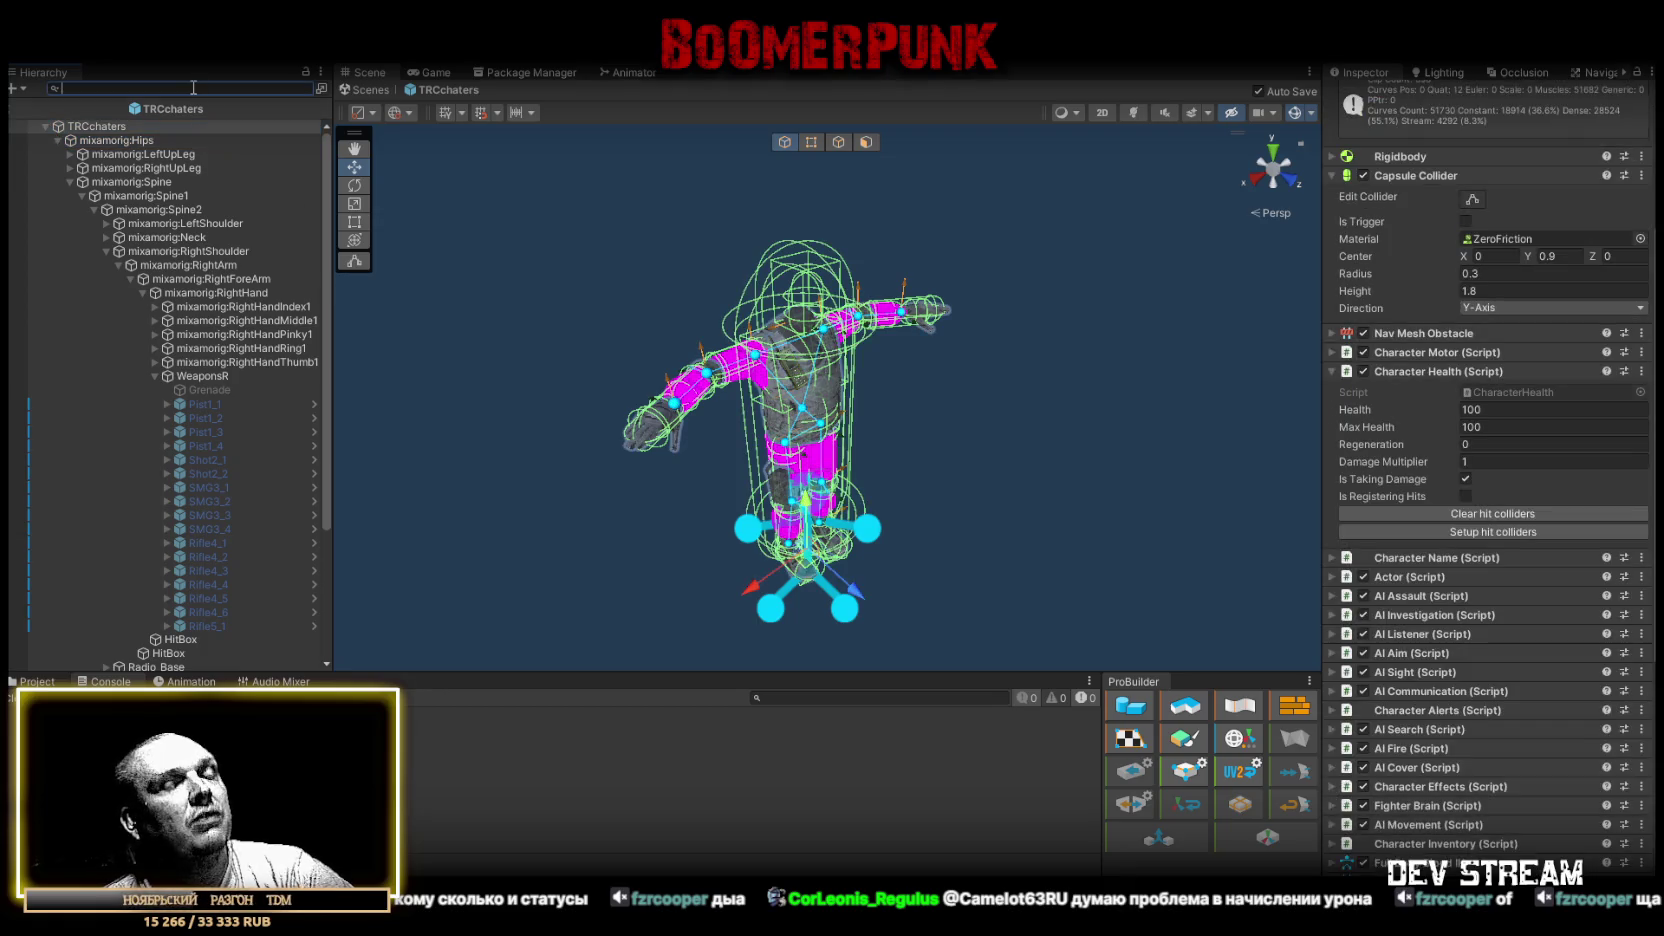
Filter the Hierarchy by 'hit', select only the 13 HitBox objects, then clear the search.
text(hit)
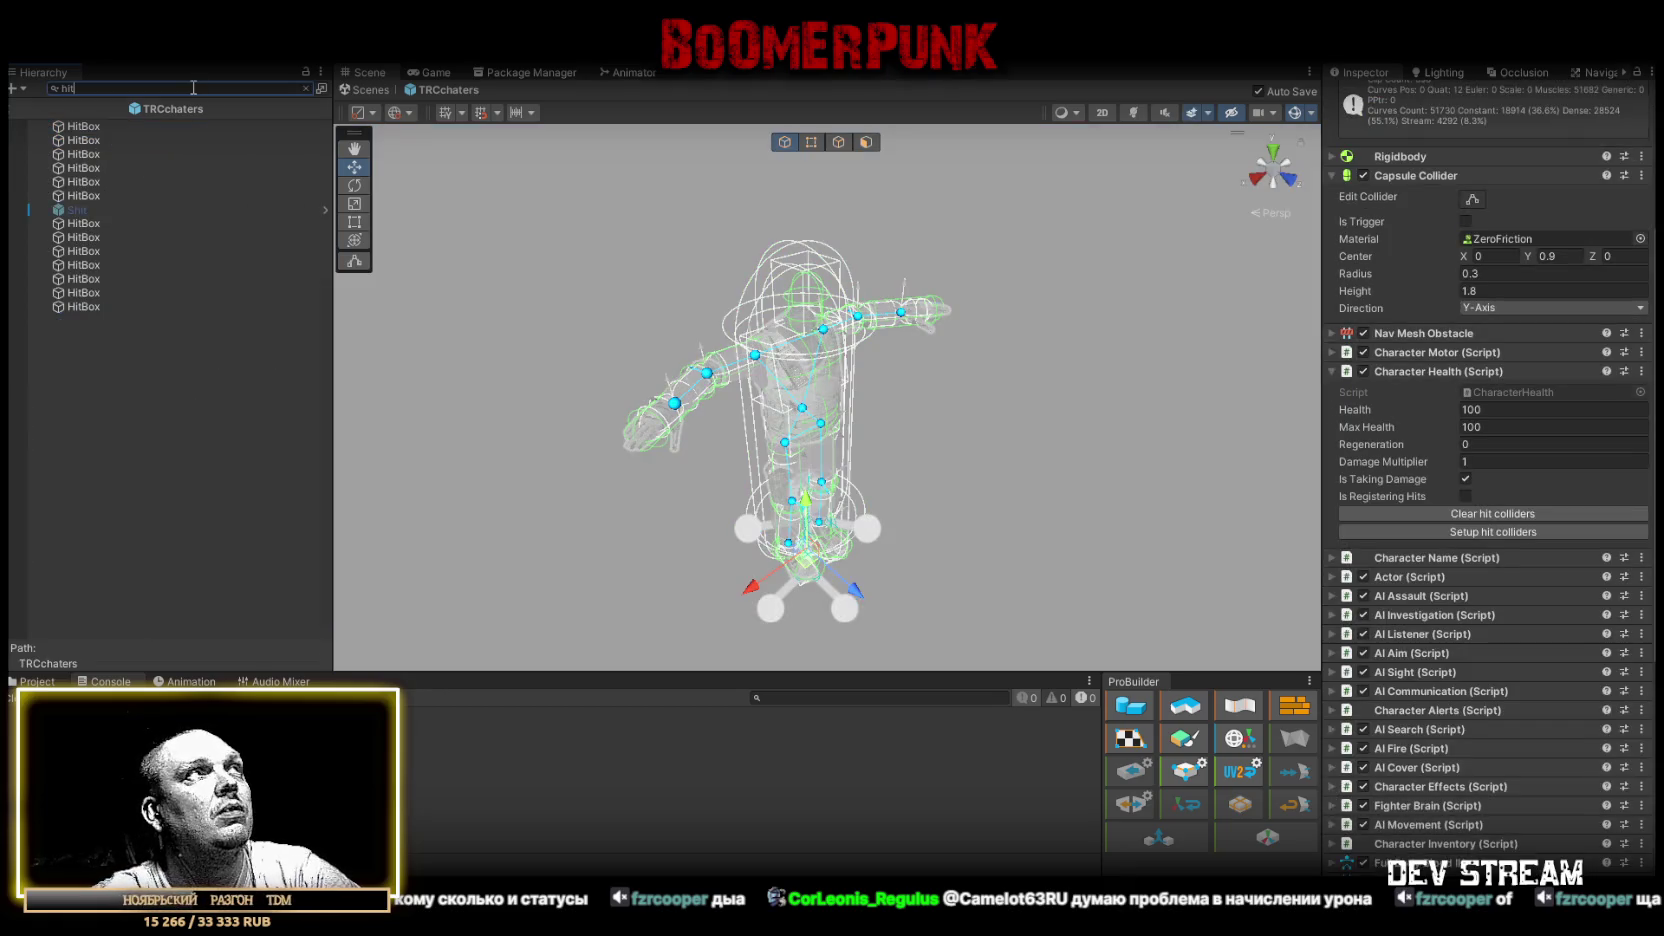
click(85, 127)
shift+click(95, 304)
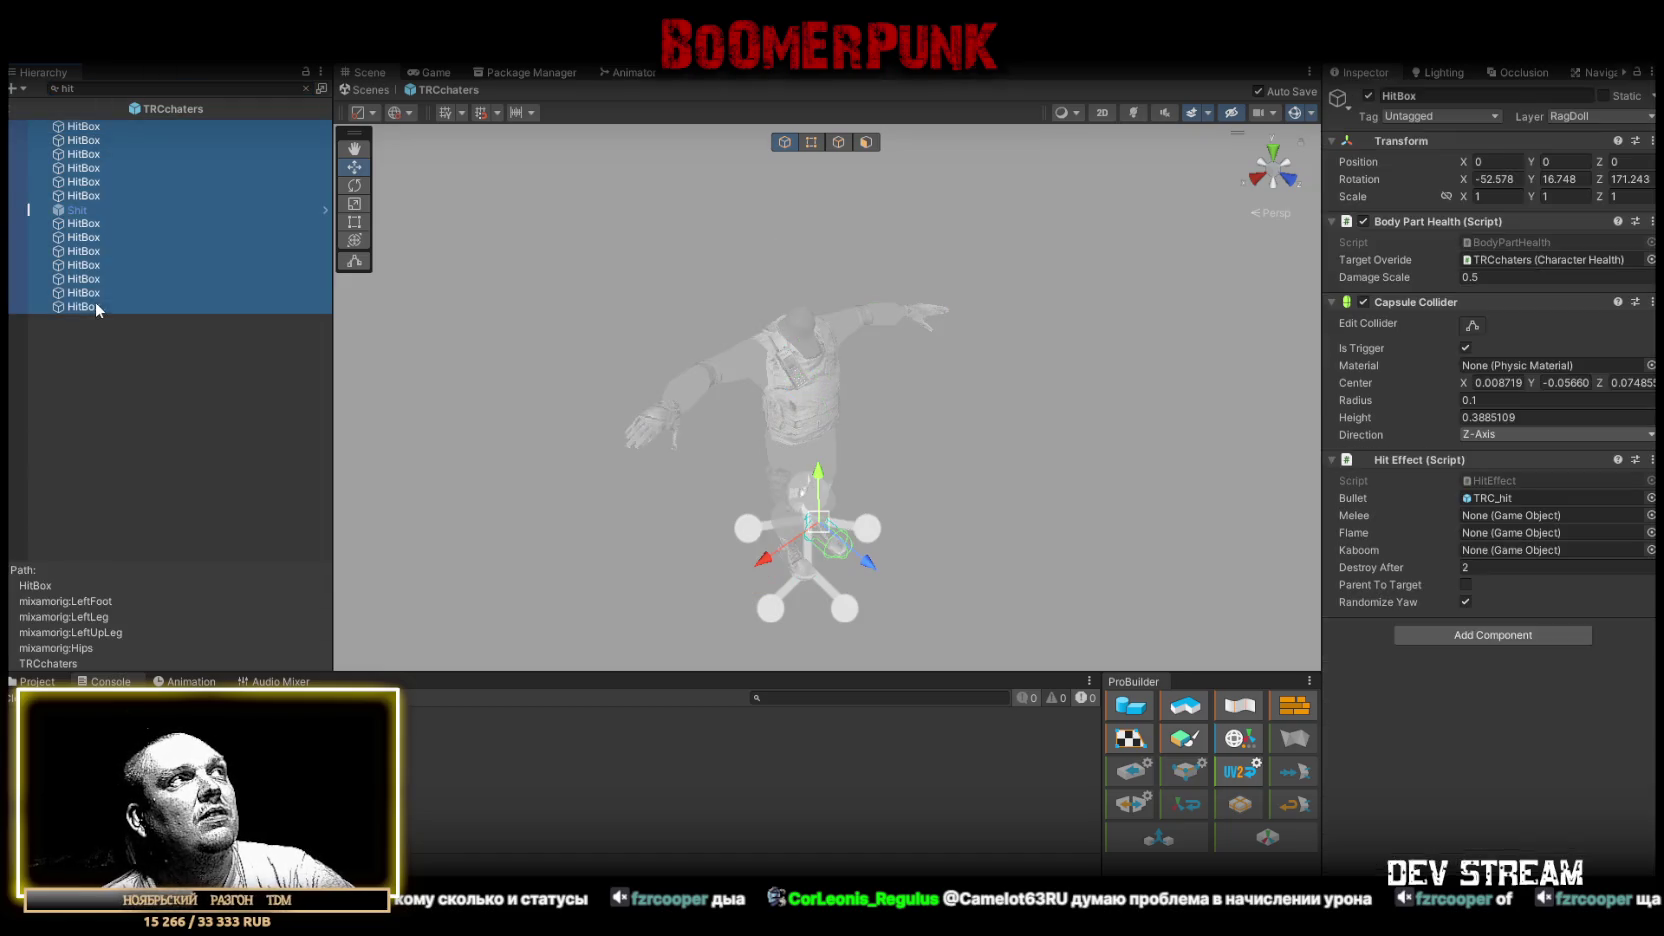
ctrl+click(82, 212)
click(306, 88)
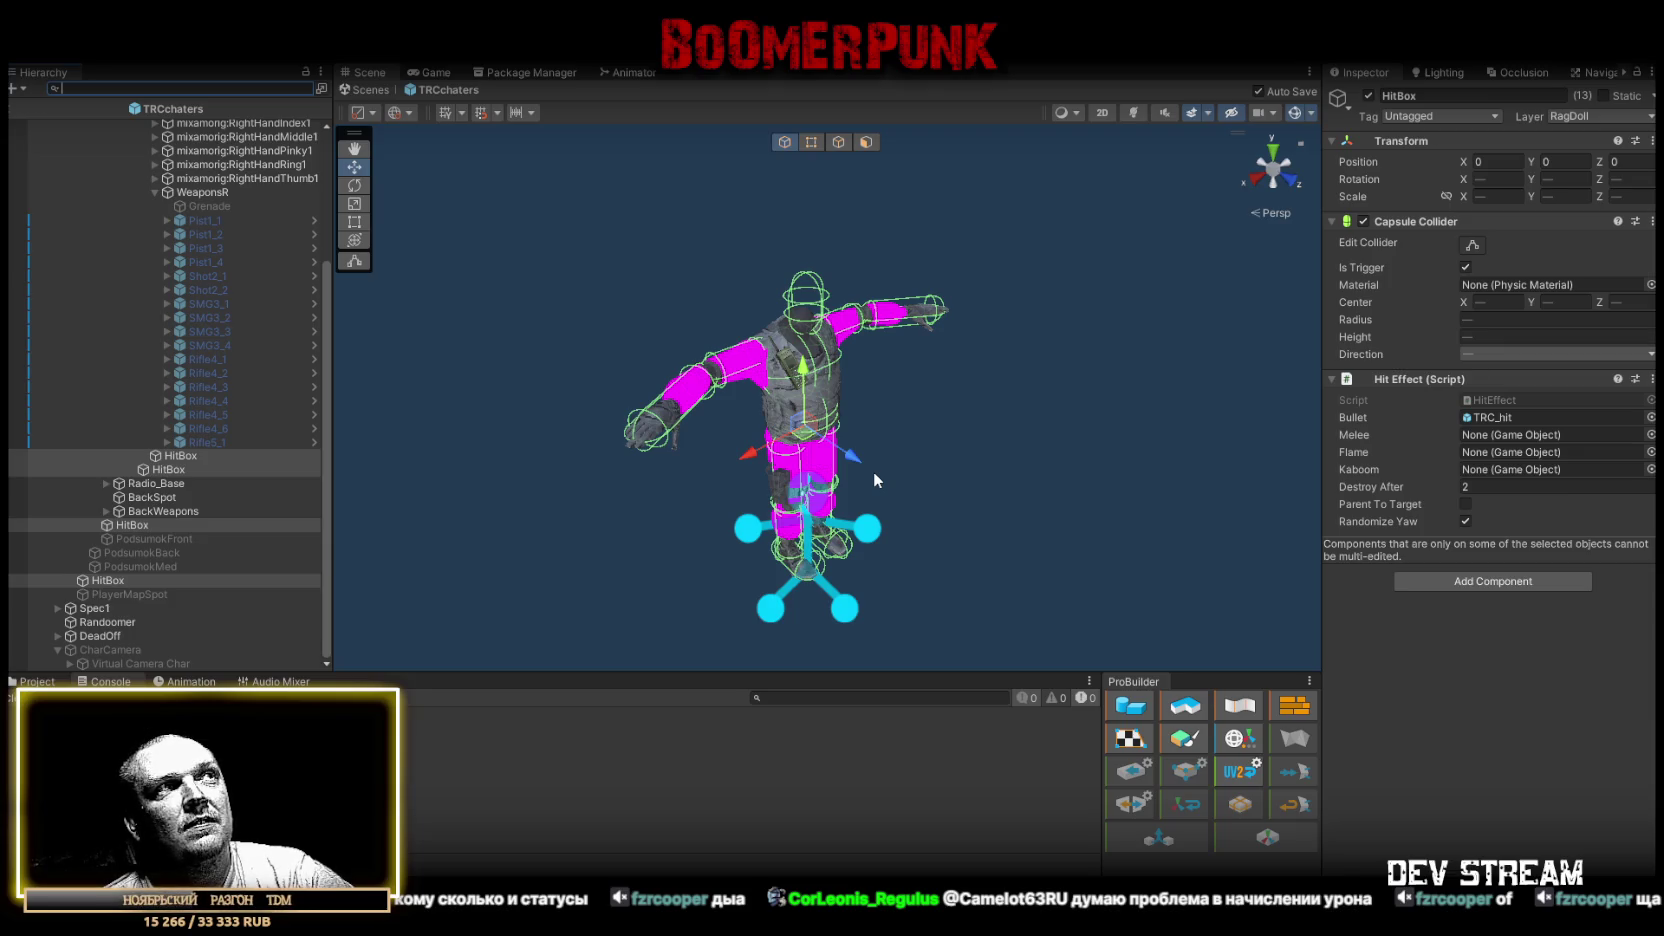
scroll(198, 238, up, 5)
Select the TRCchaters root and check its Character Health, leaving Health at 100.
click(101, 126)
scroll(1404, 564, down, 5)
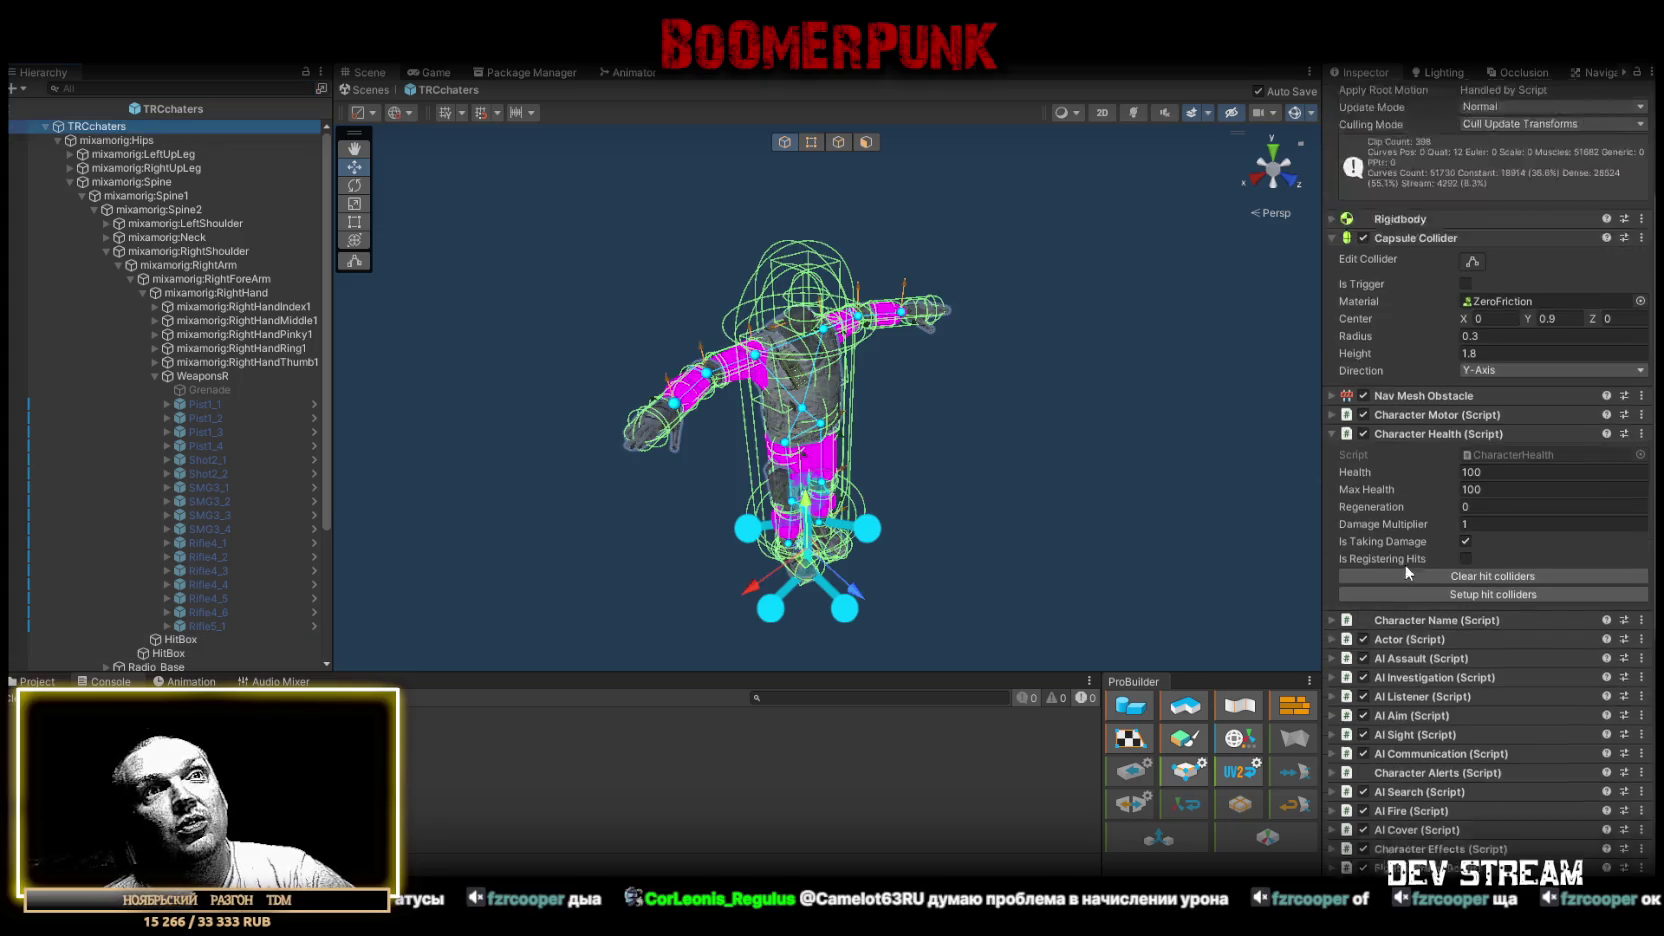
click(1509, 425)
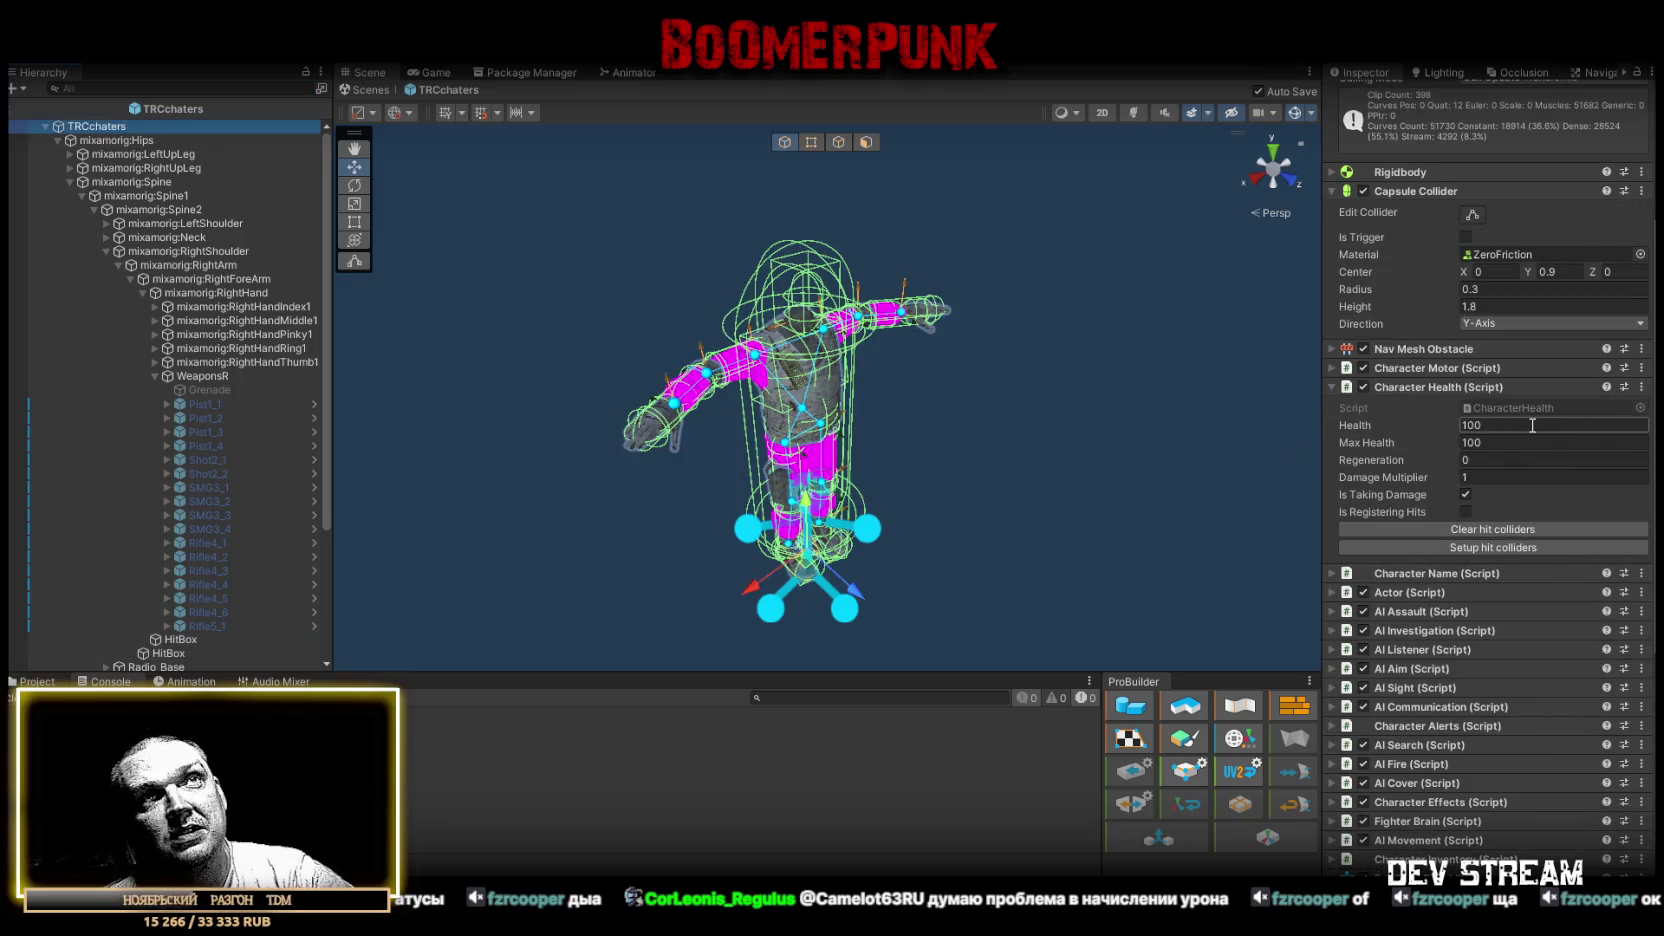
key(Return)
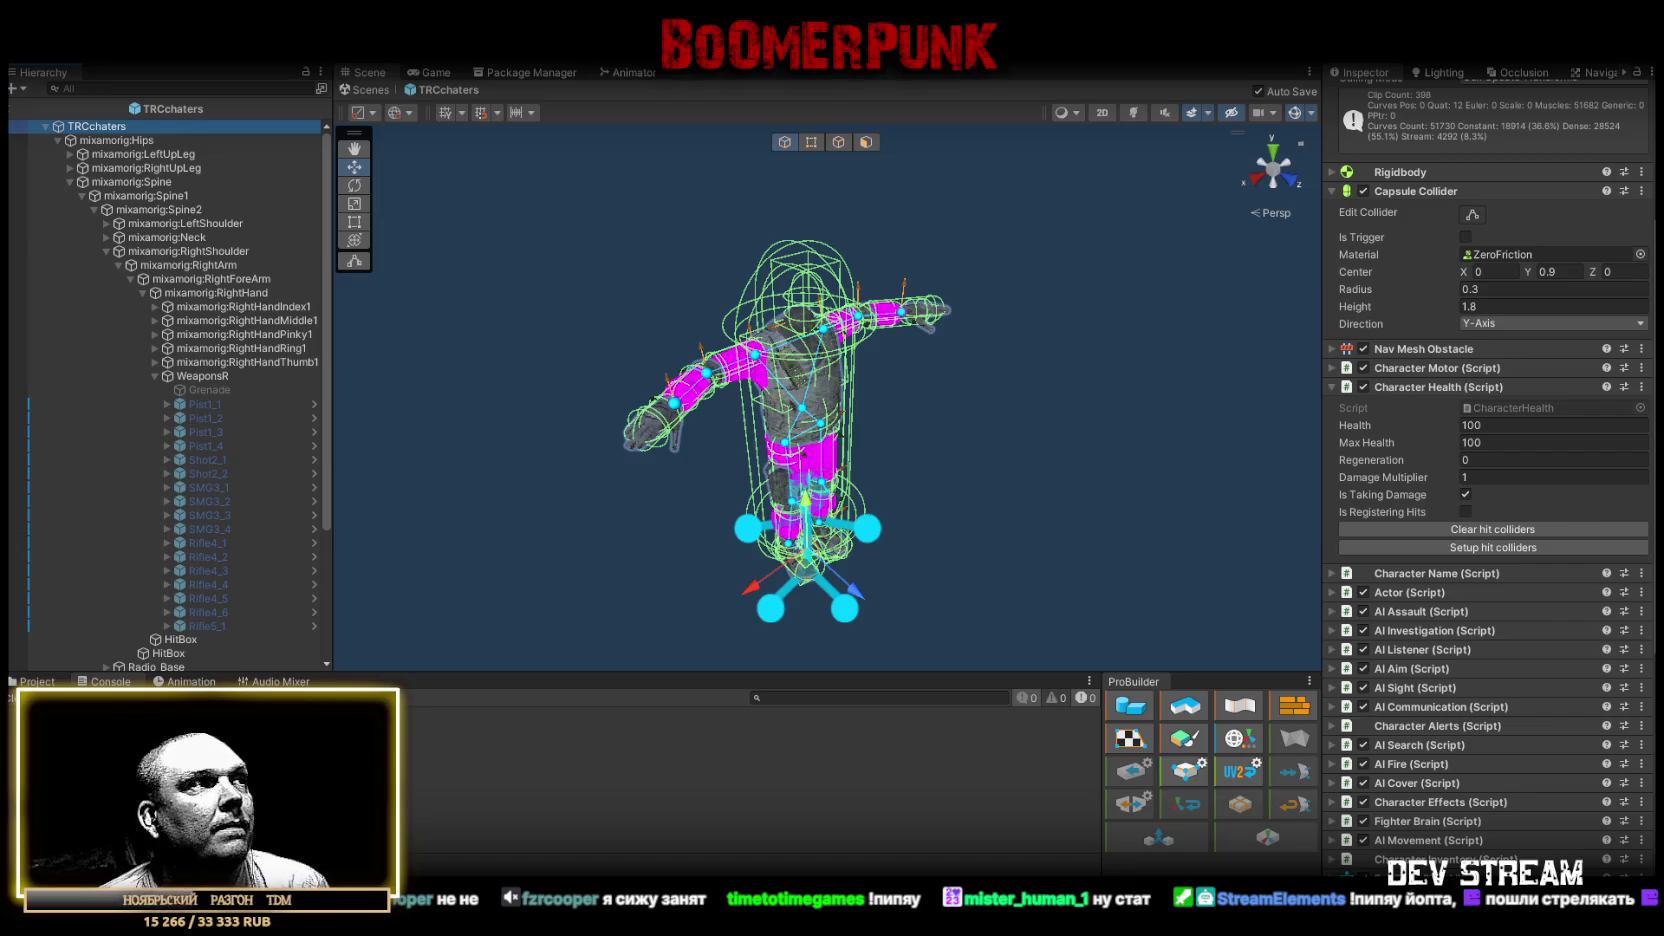
Show the PlayerType asset folder in the Project panel and orbit the view around the character.
click(37, 681)
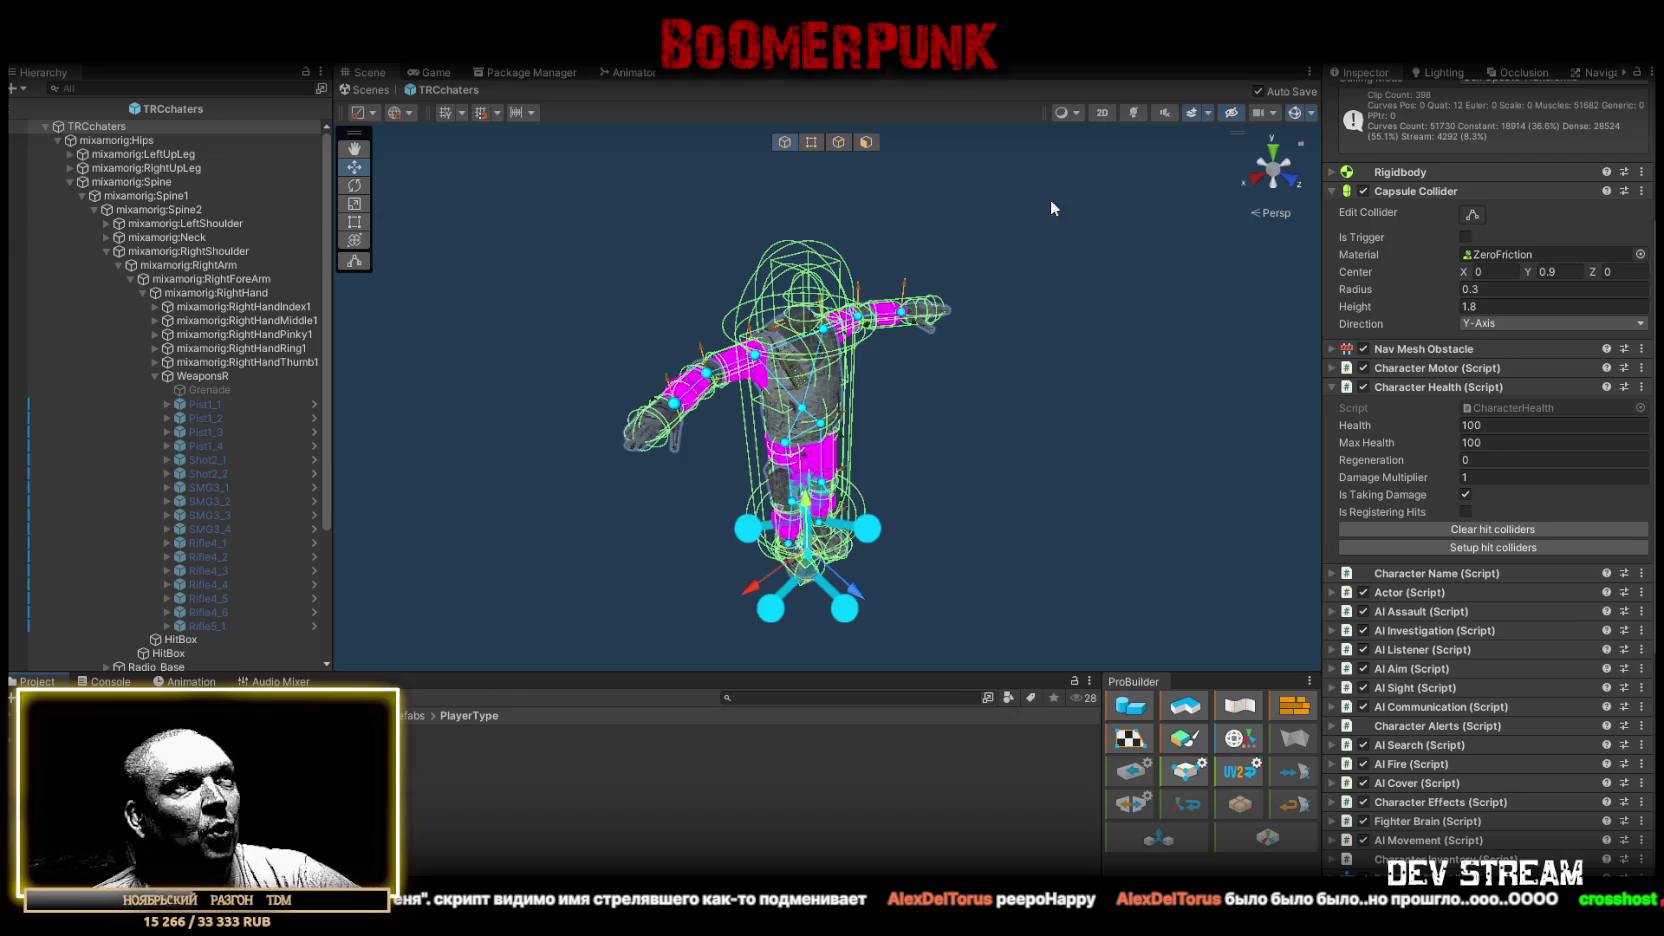
mouse_move(951, 255)
mouse_down()
mouse_move(877, 305)
mouse_move(906, 303)
mouse_up()
Assign TRCchaters to Dead 2 Ragdoll NPC's Animator NPC field and exit prefab mode to Play_Dust2.
scroll(1382, 592, down, 10)
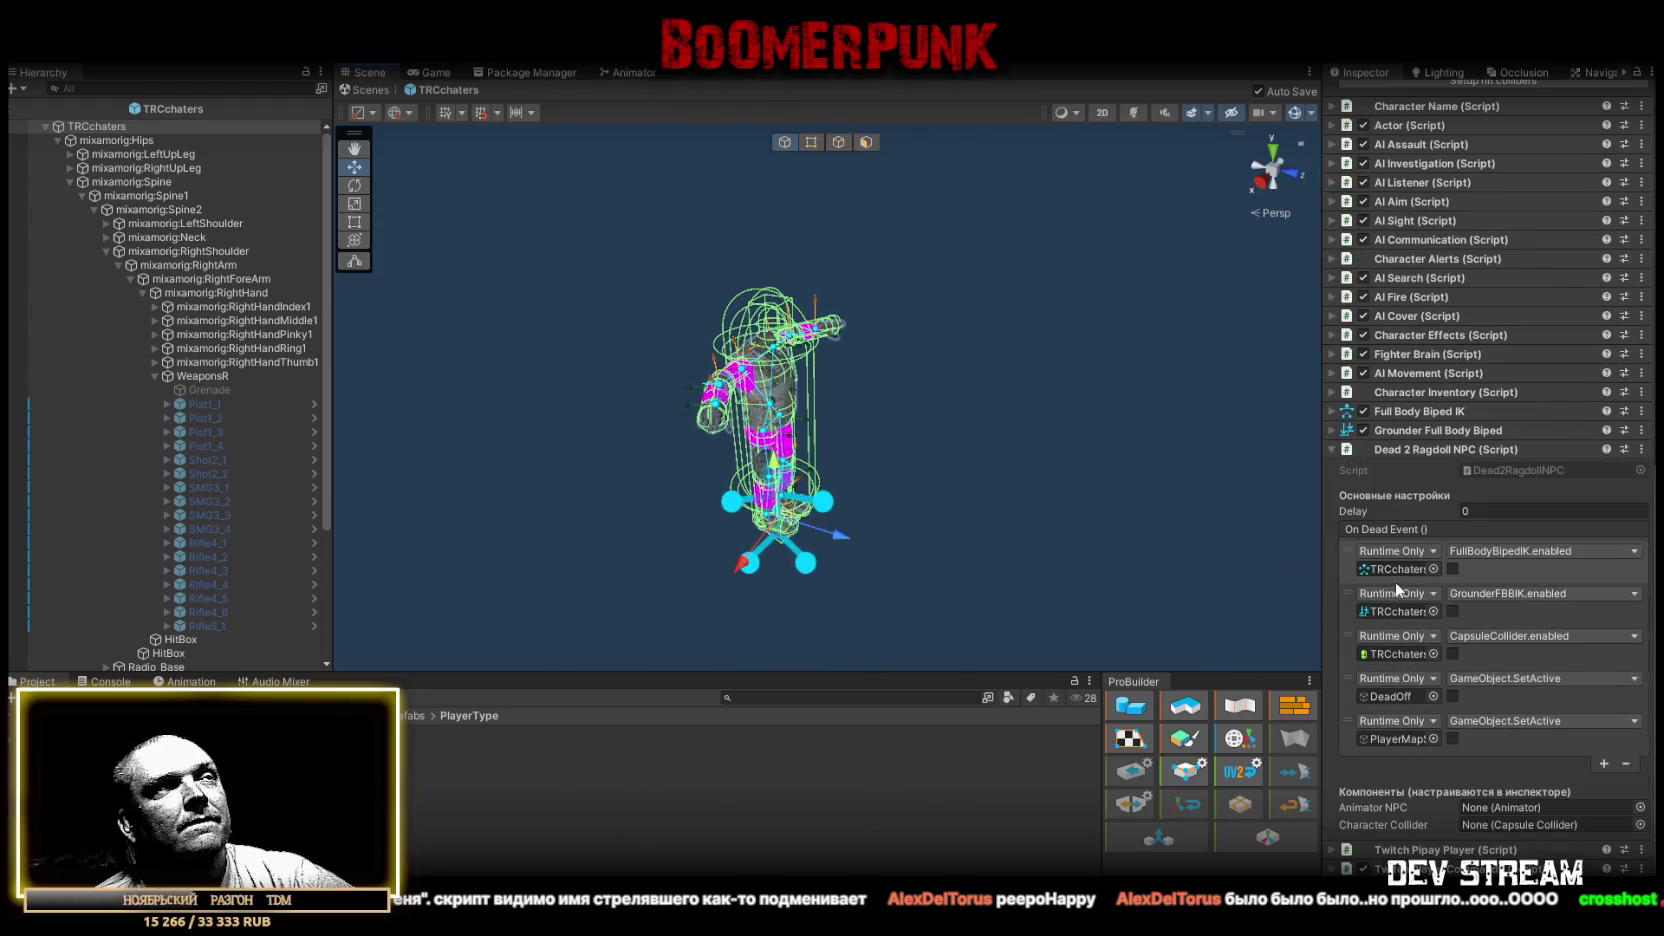
drag(105, 135, 1512, 825)
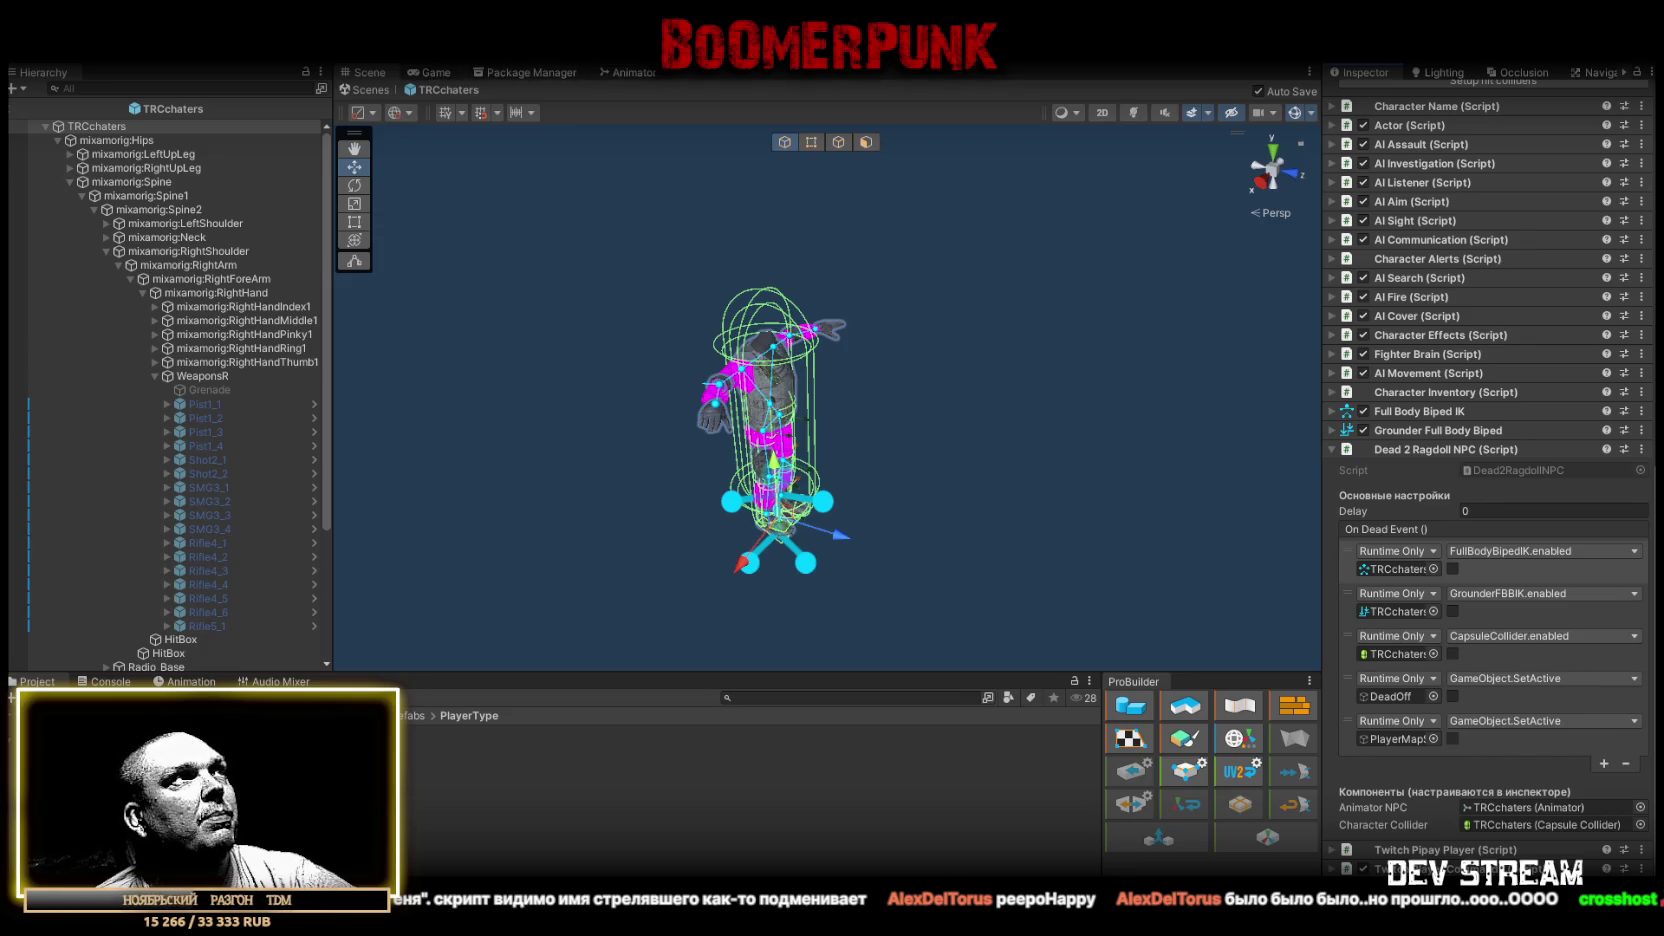
click(367, 90)
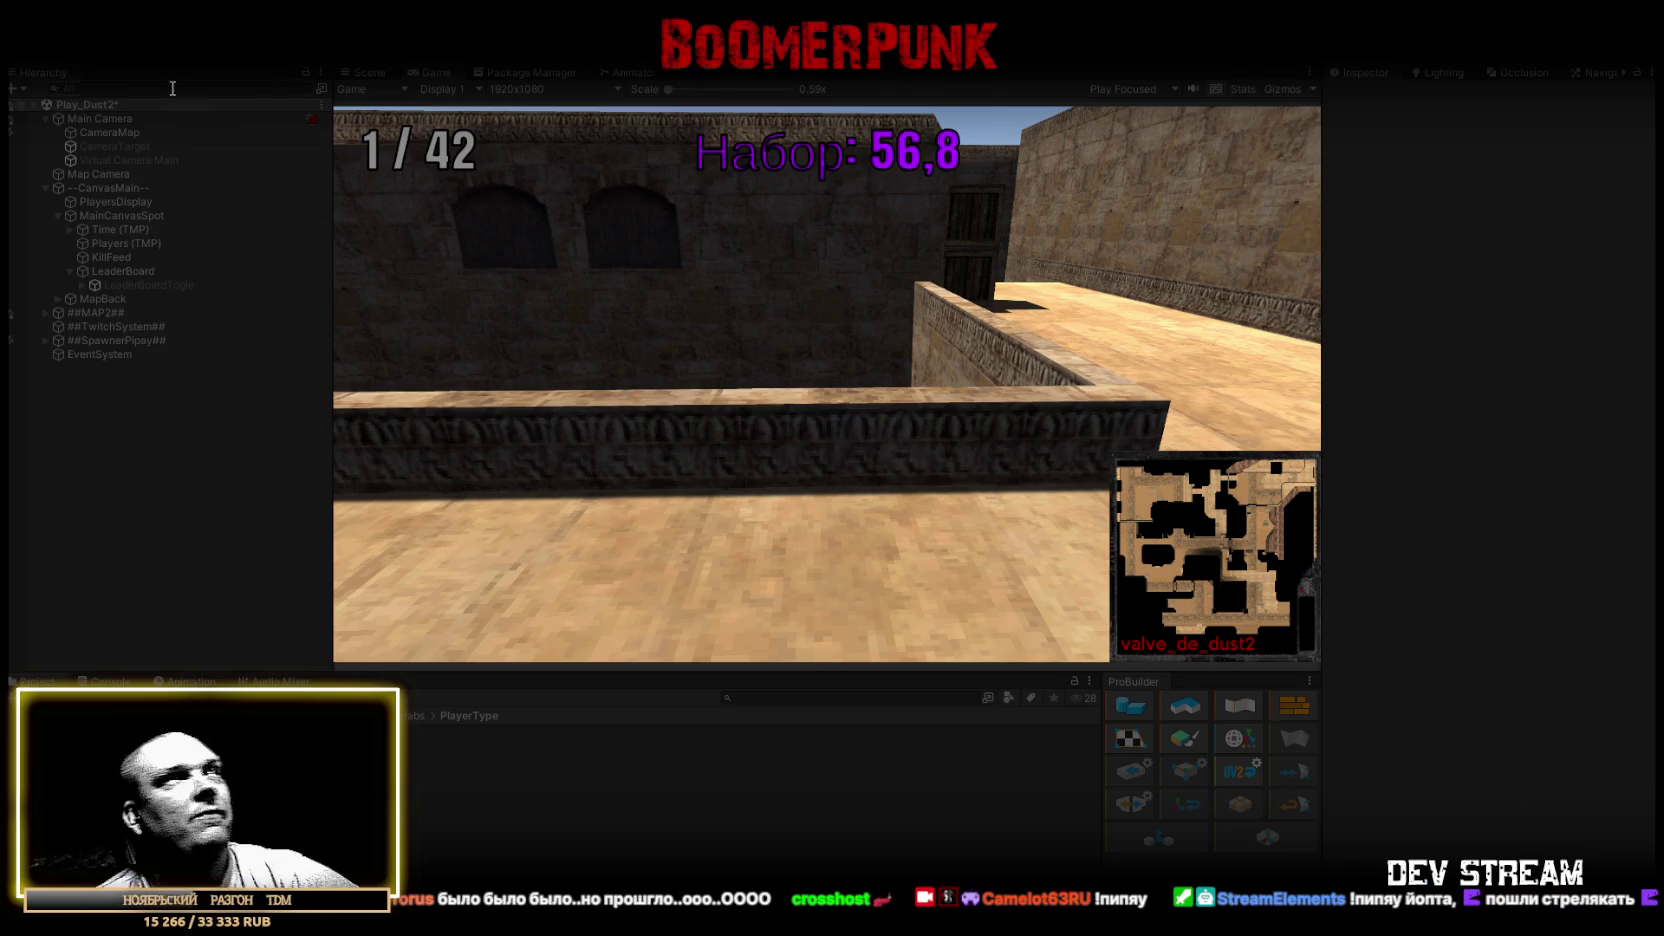
Maximize the running de_dust2 Game view to show the player counter, recruitment timer and minimap.
double_click(438, 73)
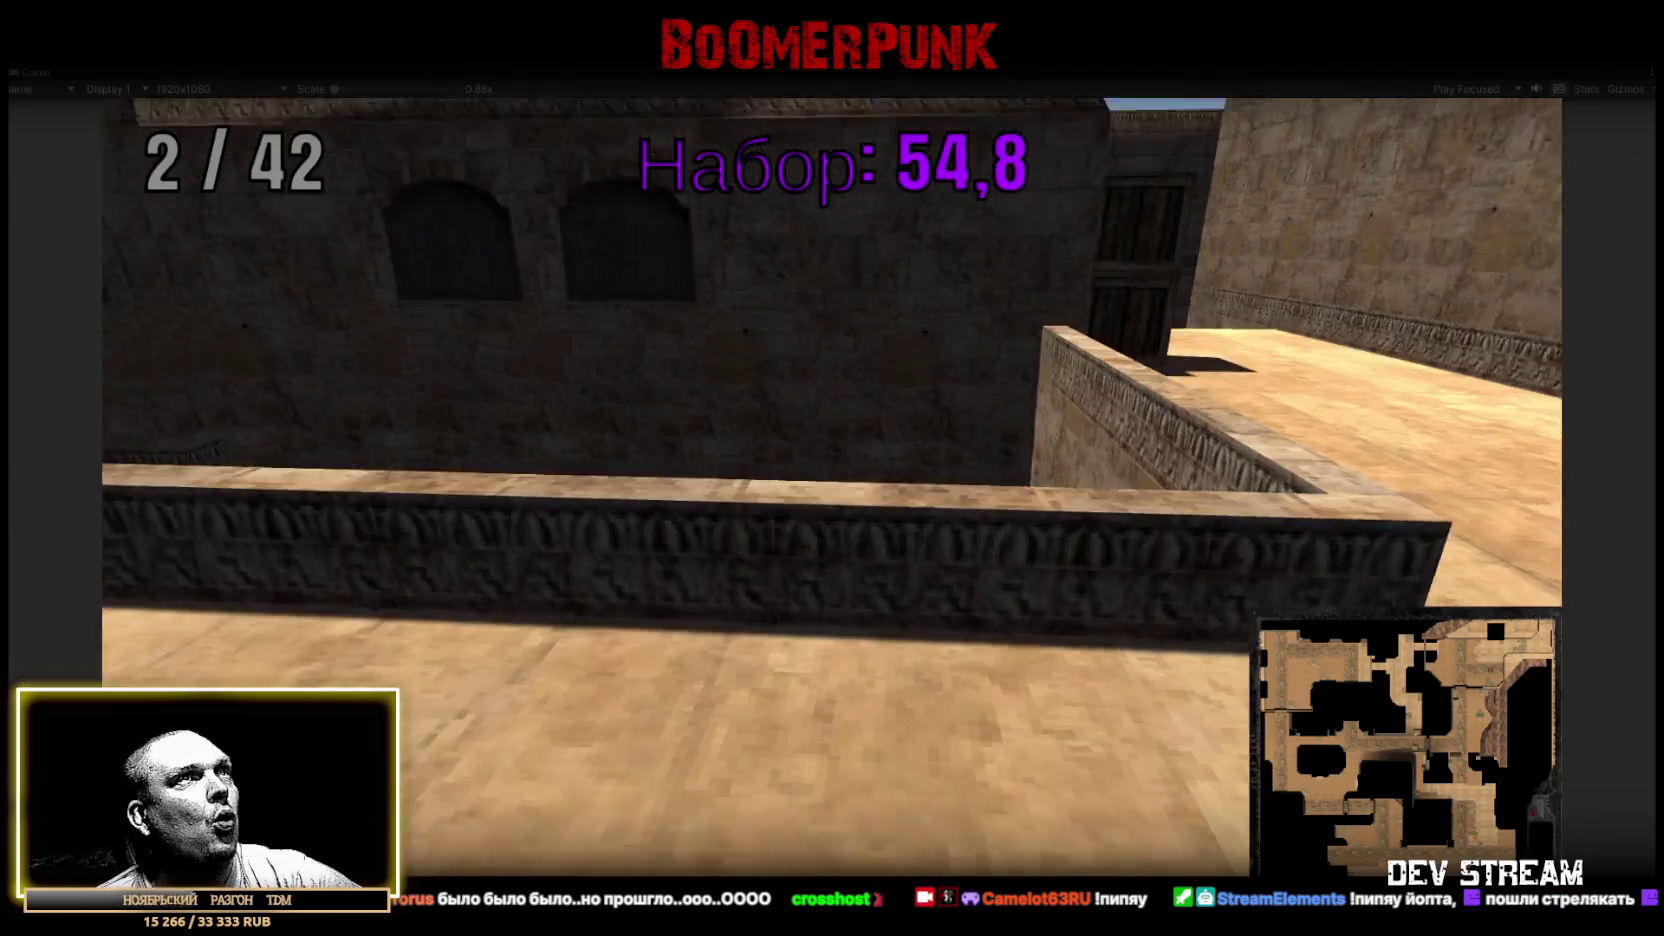